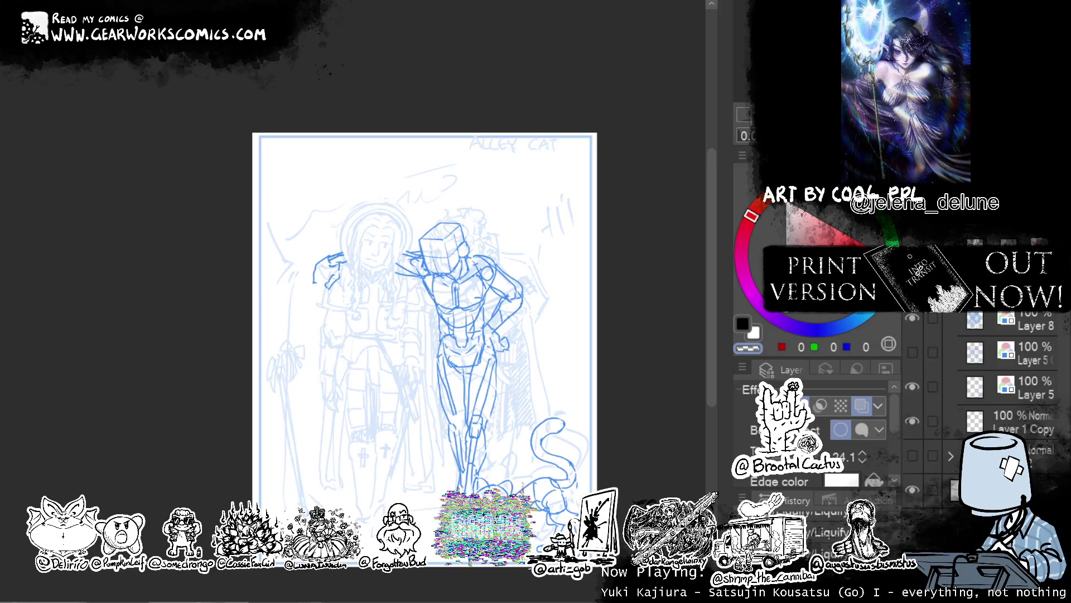
Pan and zoom in so the cloaked figure and box-headed mannequin fill the view.
left_click_drag(711, 313, 574, 254)
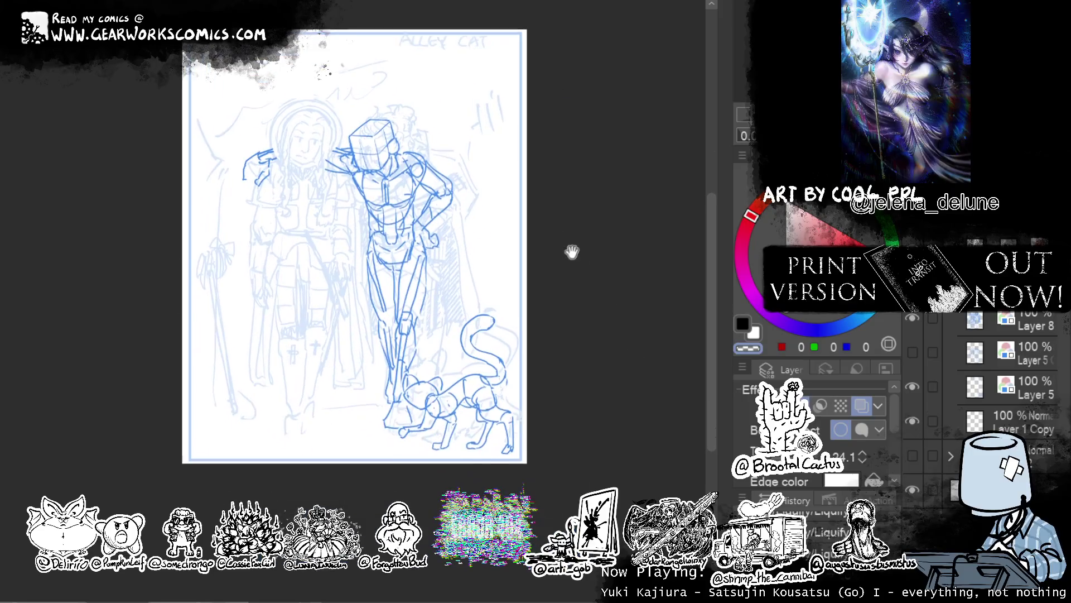
left_click_drag(667, 247, 686, 277)
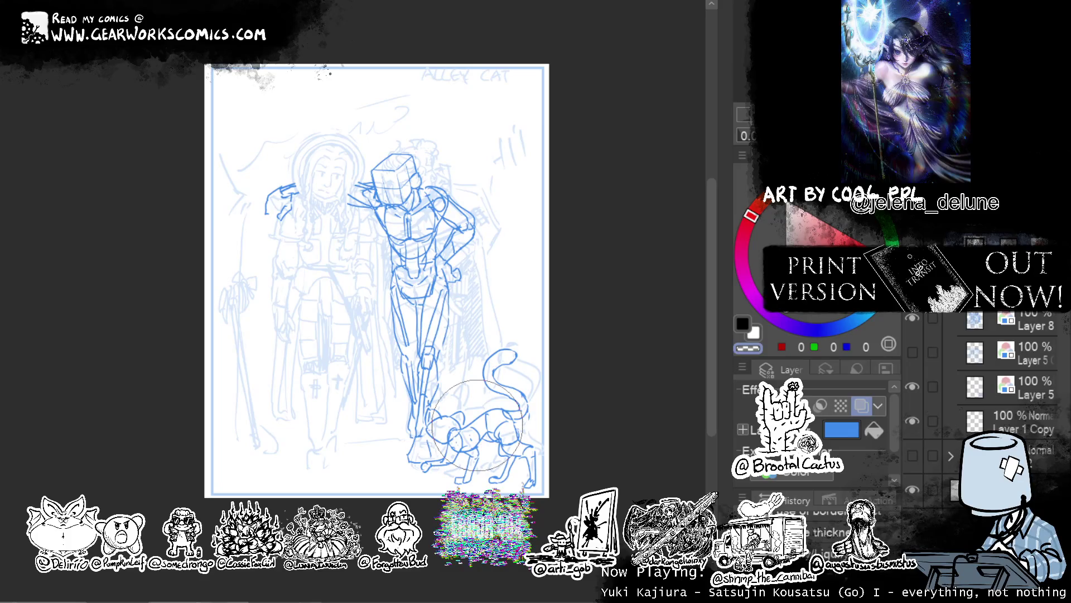
left_click_drag(608, 358, 561, 372)
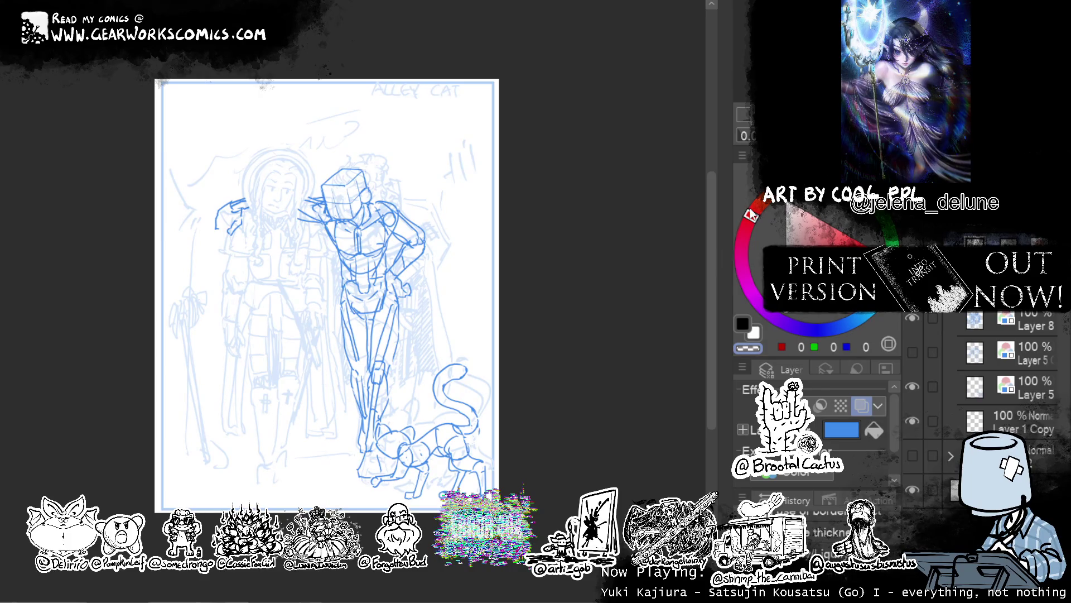
key("ctrl+plus")
left_click_drag(572, 150, 607, 135)
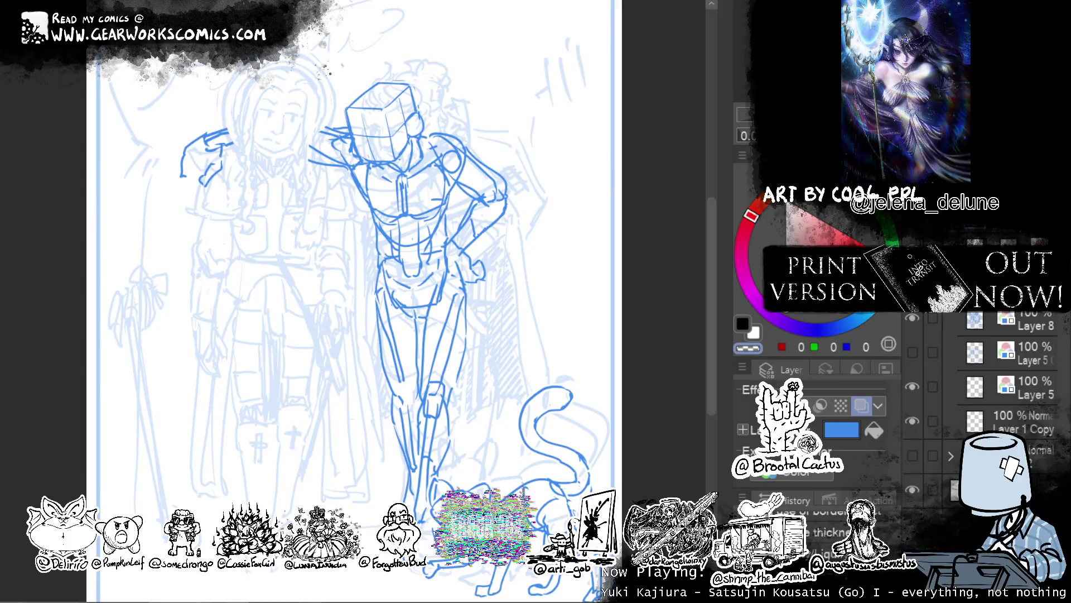
Liquify the right figure's box-head and ear strokes, nudging them slightly right.
key("j")
mouse_move(365, 68)
left_mouse_down()
mouse_move(468, 68)
mouse_move(416, 67)
left_mouse_up()
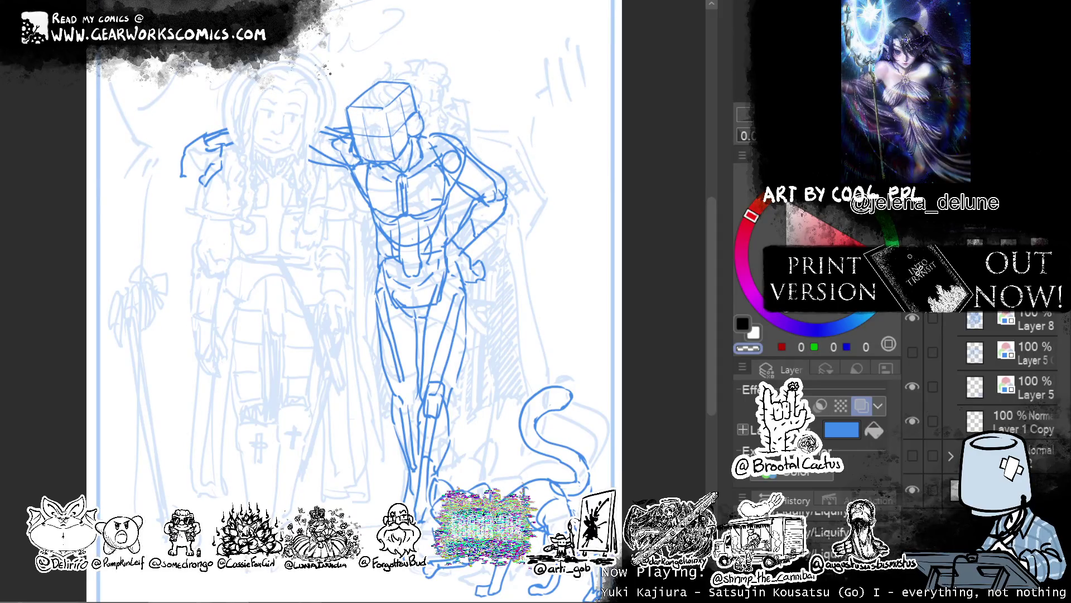
mouse_move(392, 114)
left_mouse_down()
mouse_move(417, 98)
mouse_move(373, 69)
left_mouse_up()
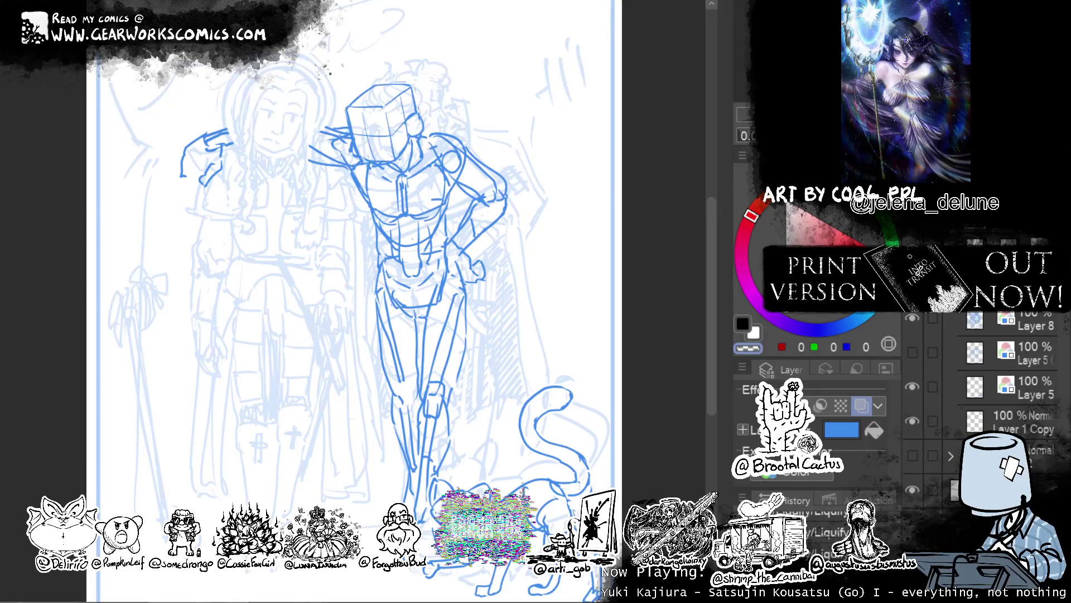
Retrace the box head's top-left and top edges in bolder main-colour strokes.
key("c")
left_click_drag(349, 110, 373, 82)
left_click_drag(373, 84, 413, 84)
key("ctrl+z")
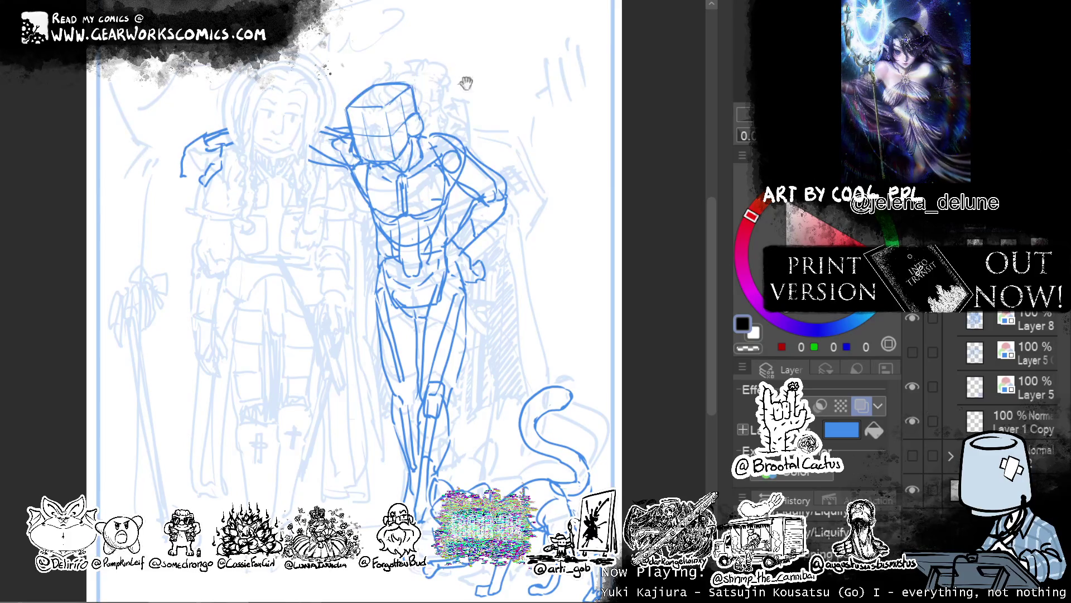
left_click_drag(461, 79, 486, 60)
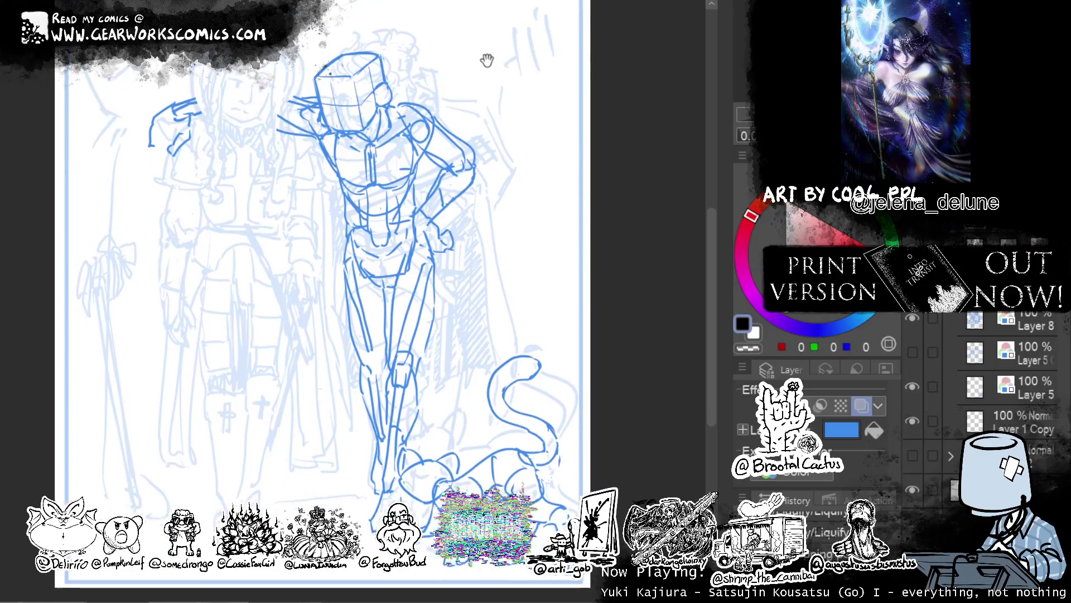
mouse_move(589, 275)
left_mouse_down()
mouse_move(526, 249)
mouse_move(545, 310)
left_mouse_up()
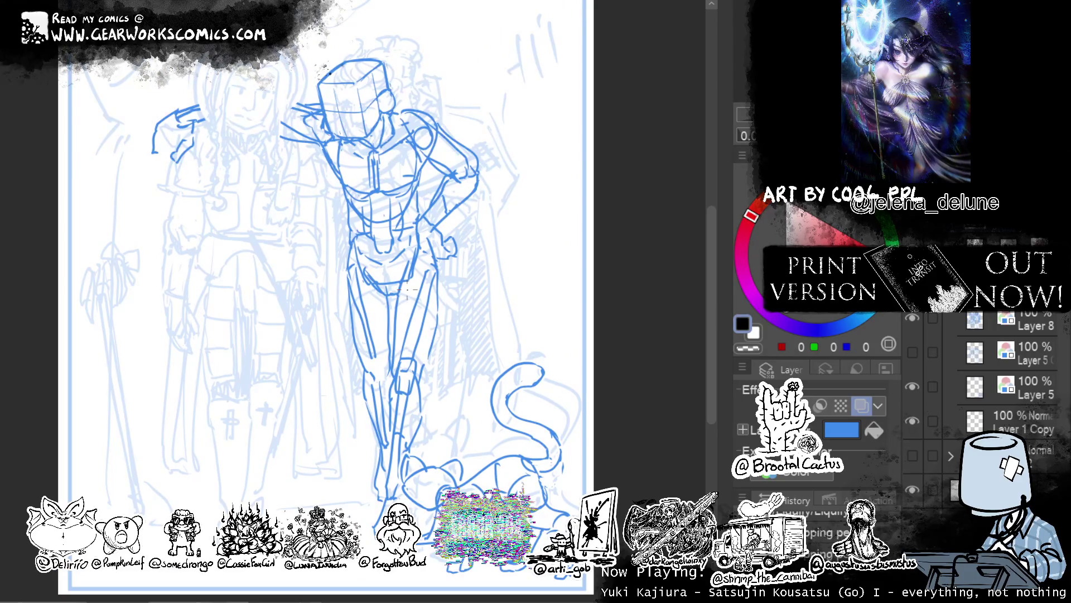
left_click_drag(500, 148, 541, 155)
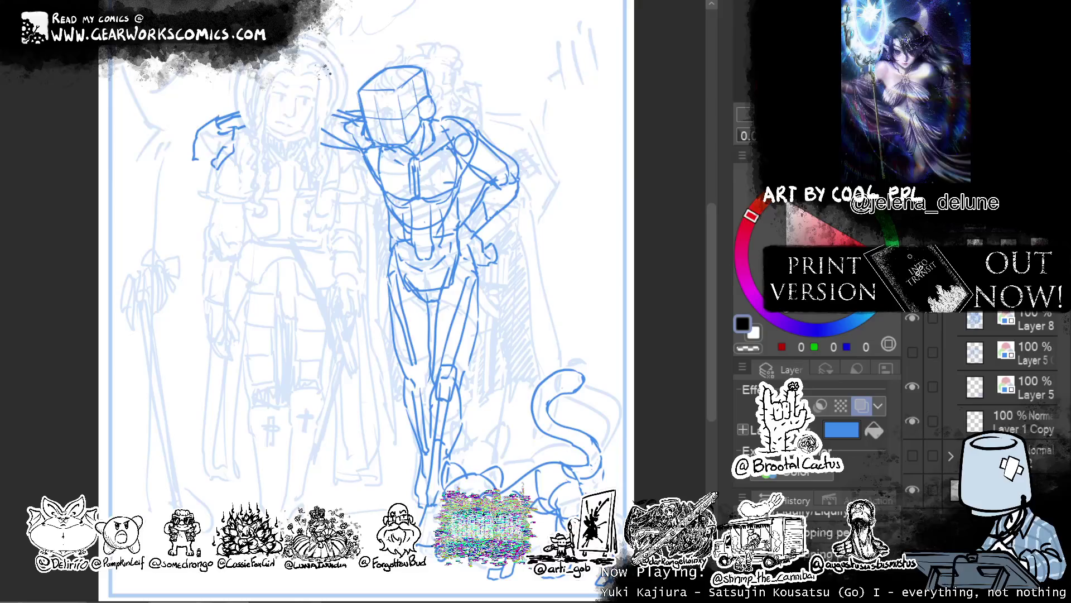
scroll(1004, 369, "down", 2)
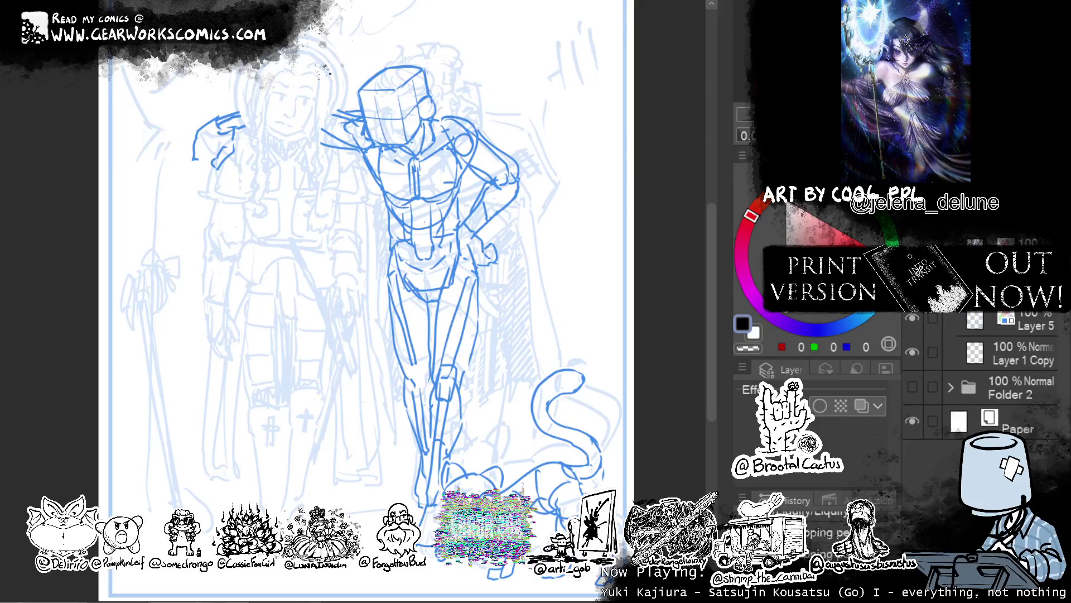
On a new layer, draw a black box outline over the left figure's face.
key("ctrl+shift+n")
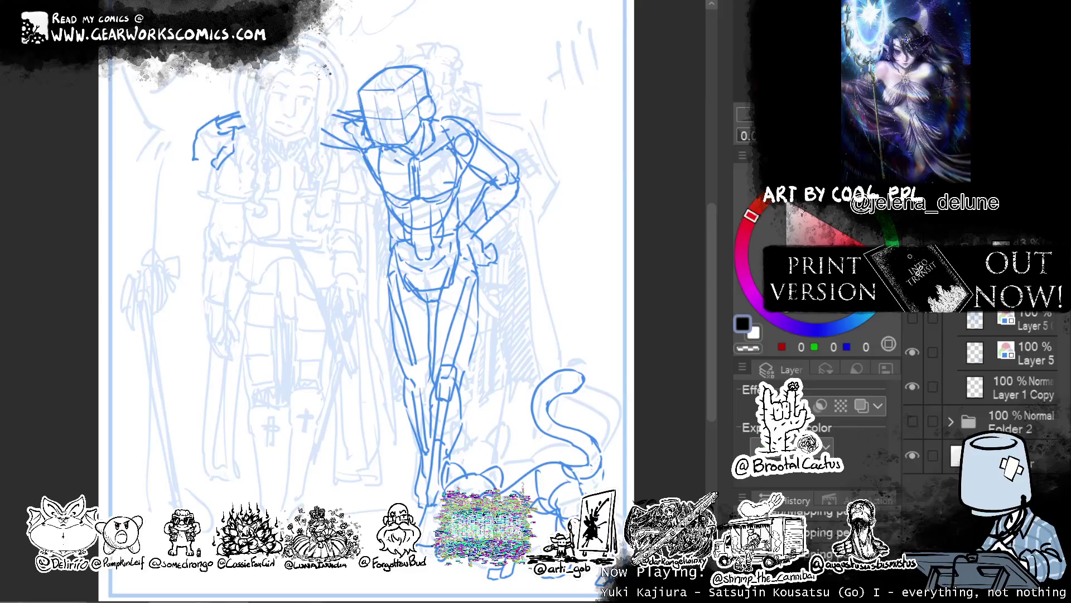
left_click_drag(416, 112, 419, 159)
mouse_move(321, 128)
left_mouse_down()
mouse_move(306, 181)
mouse_move(266, 175)
mouse_move(275, 122)
left_mouse_up()
key("ctrl+z")
key("ctrl+z")
key("ctrl+z")
left_click_drag(267, 173, 276, 124)
key("ctrl+z")
mouse_move(267, 173)
left_mouse_down()
mouse_move(277, 127)
mouse_move(321, 127)
mouse_move(264, 153)
mouse_move(262, 177)
left_mouse_up()
left_click_drag(283, 104, 321, 109)
key("ctrl+z")
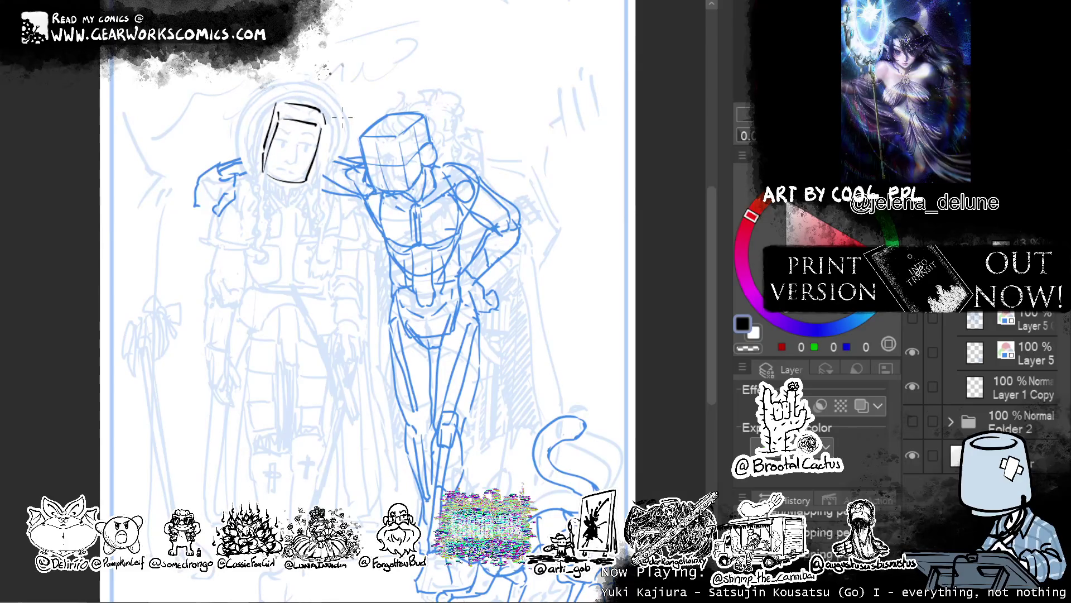
left_click_drag(278, 105, 262, 167)
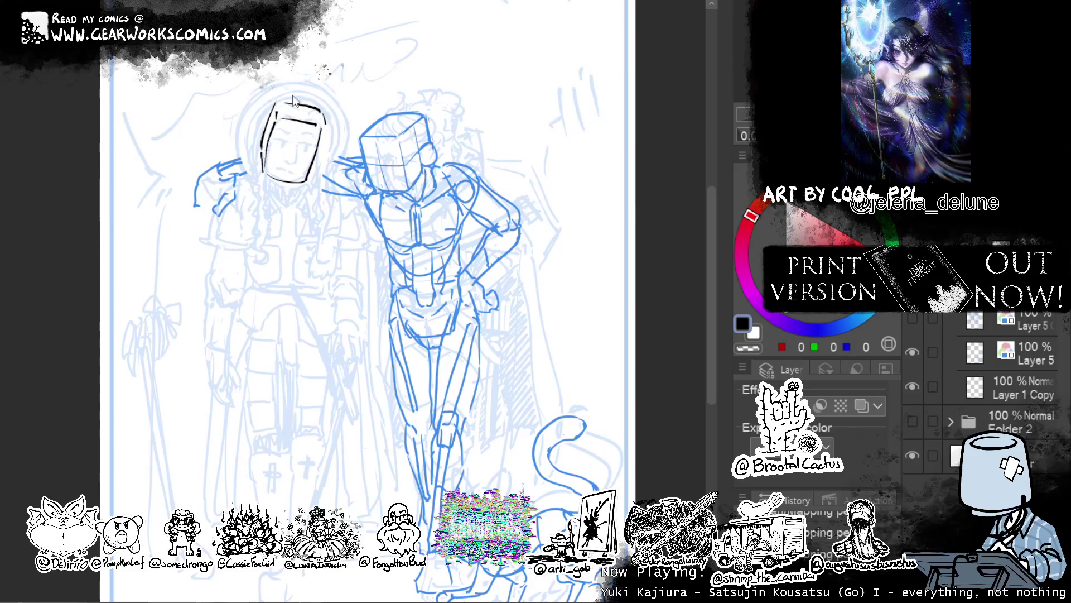
mouse_move(272, 103)
left_mouse_down()
mouse_move(325, 123)
mouse_move(261, 171)
left_mouse_up()
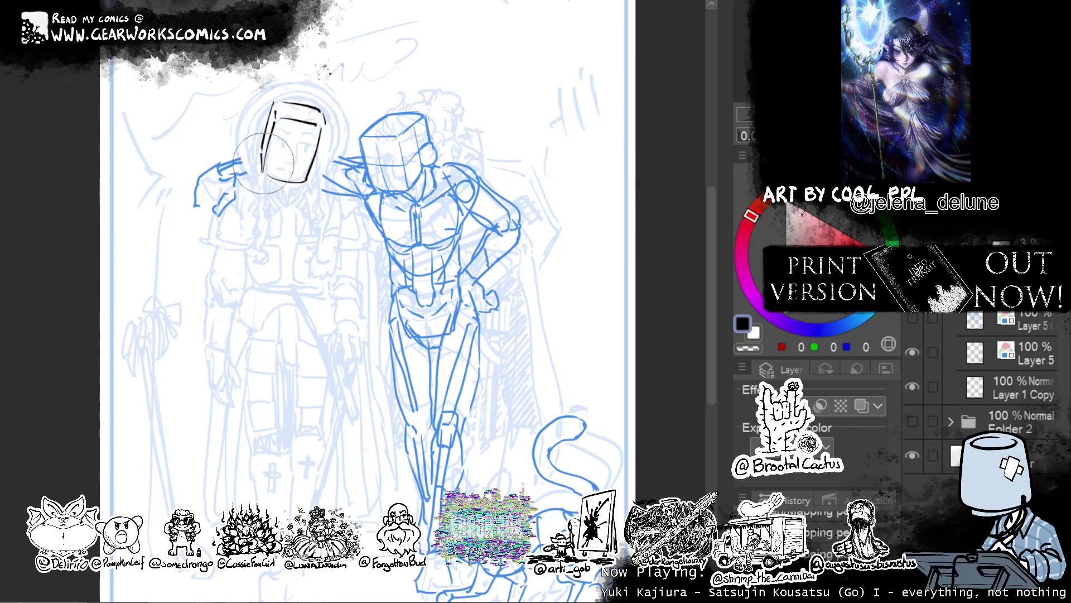
Adjust the box head's proportions and position, then add vertical and horizontal guidelines.
left_click_drag(279, 130, 326, 146)
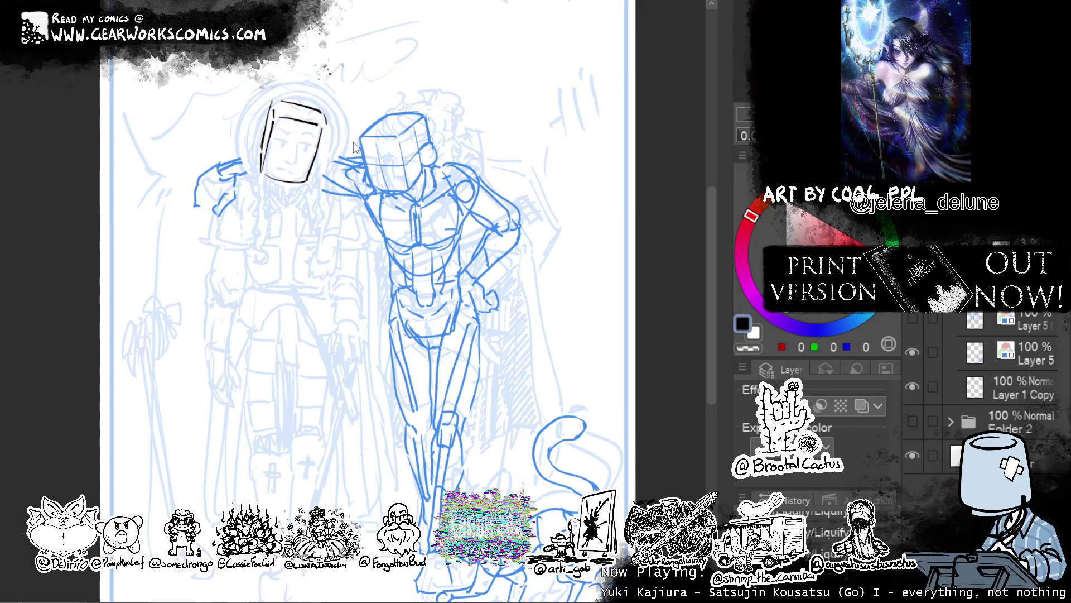
left_click_drag(427, 86, 420, 80)
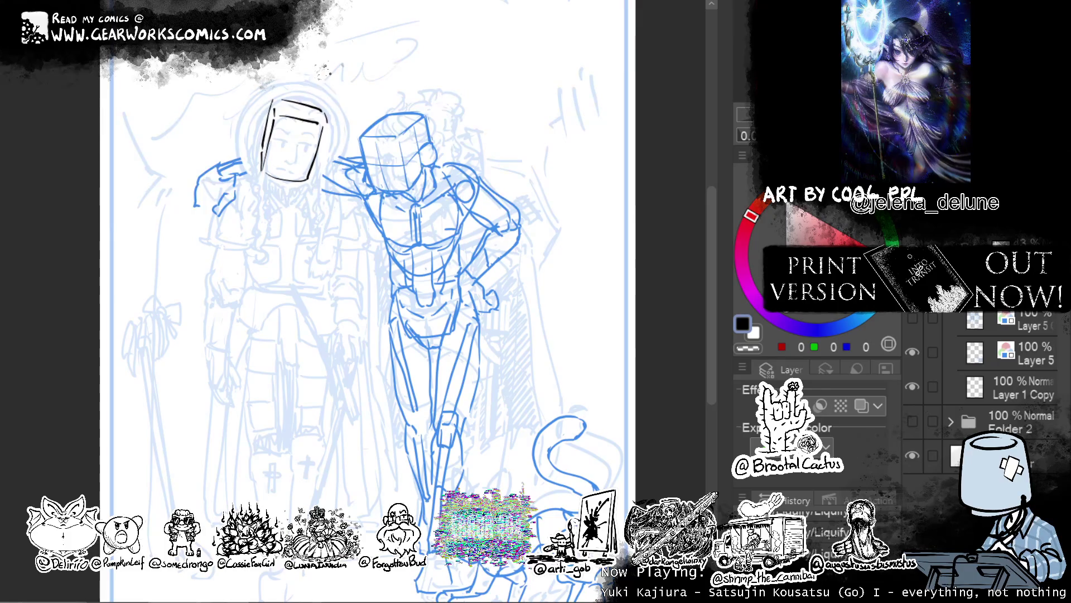
left_click_drag(293, 105, 285, 180)
left_click_drag(279, 102, 324, 120)
key("ctrl+z")
key("ctrl+z")
key("ctrl+z")
key("ctrl+z")
key("ctrl+z")
key("ctrl+z")
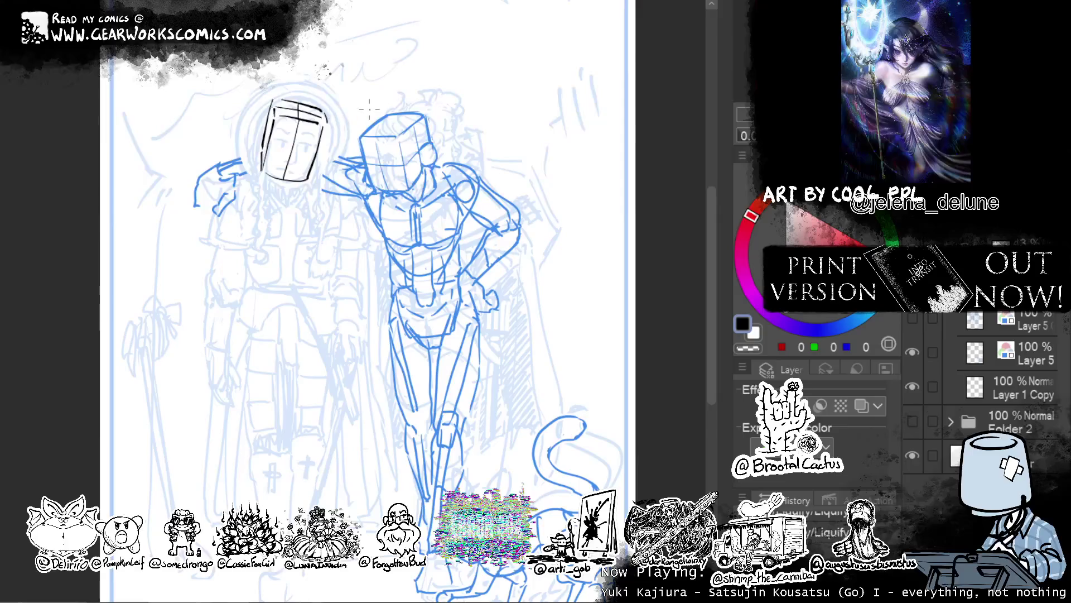
mouse_move(270, 147)
left_mouse_down()
mouse_move(325, 149)
mouse_move(313, 150)
left_mouse_up()
key("ctrl+z")
key("ctrl+z")
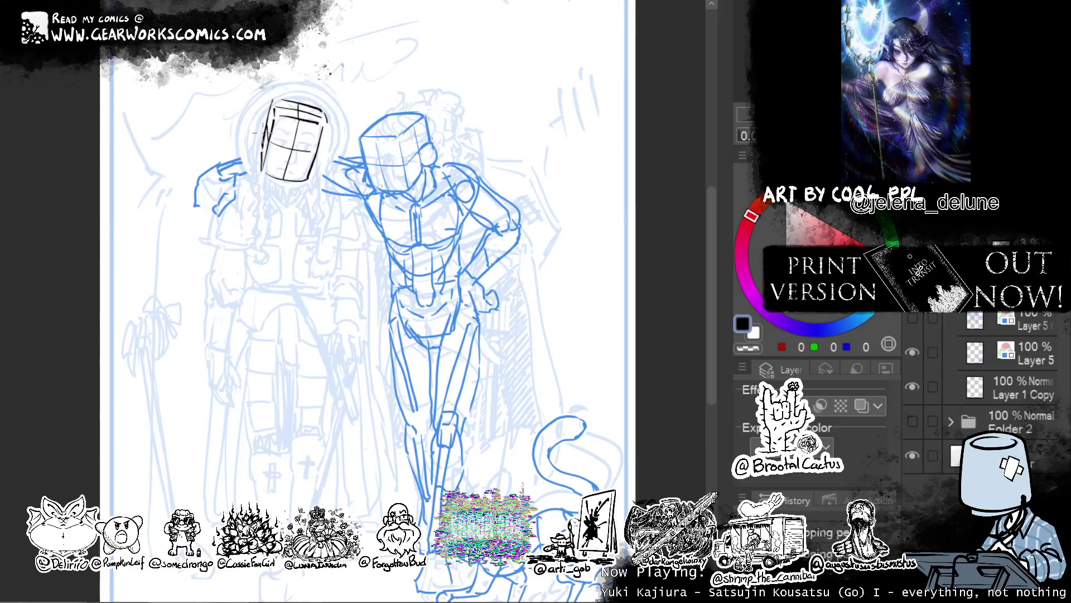
Strengthen the box head's left edge and sketch an ear beside it.
left_click_drag(273, 110, 258, 152)
key("ctrl+z")
key("ctrl+z")
mouse_move(278, 107)
left_mouse_down()
mouse_move(293, 106)
mouse_move(321, 146)
mouse_move(333, 141)
mouse_move(317, 158)
left_mouse_up()
key("ctrl+z")
key("ctrl+z")
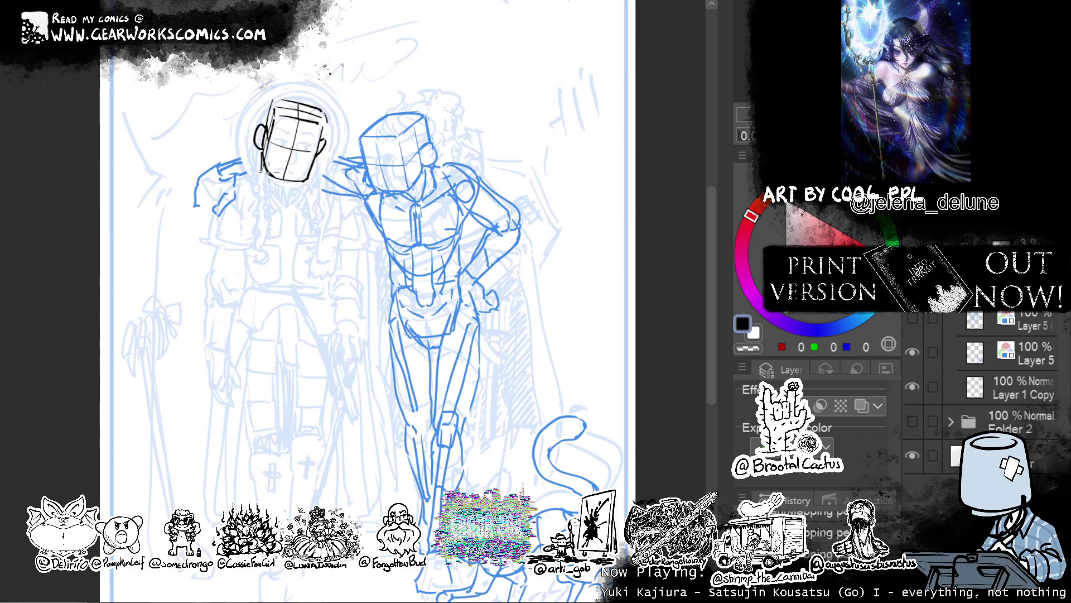
Draw left and right jaw lines meeting in a flat chin under the black head.
mouse_move(268, 168)
left_mouse_down()
mouse_move(280, 201)
mouse_move(307, 181)
left_mouse_up()
key("ctrl+z")
left_click_drag(305, 182, 280, 205)
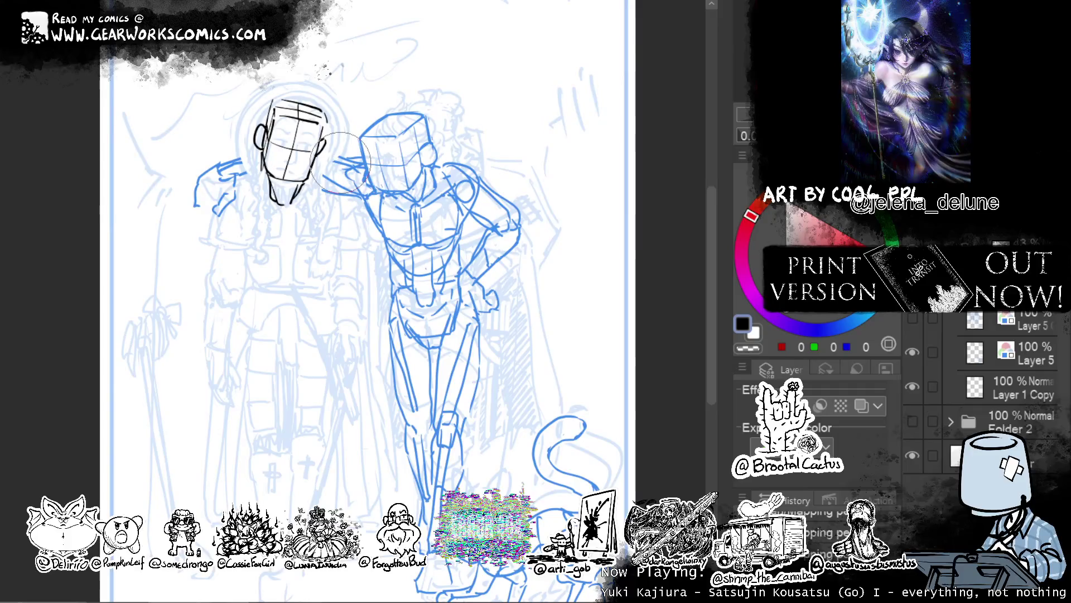
left_click_drag(450, 57, 454, 55)
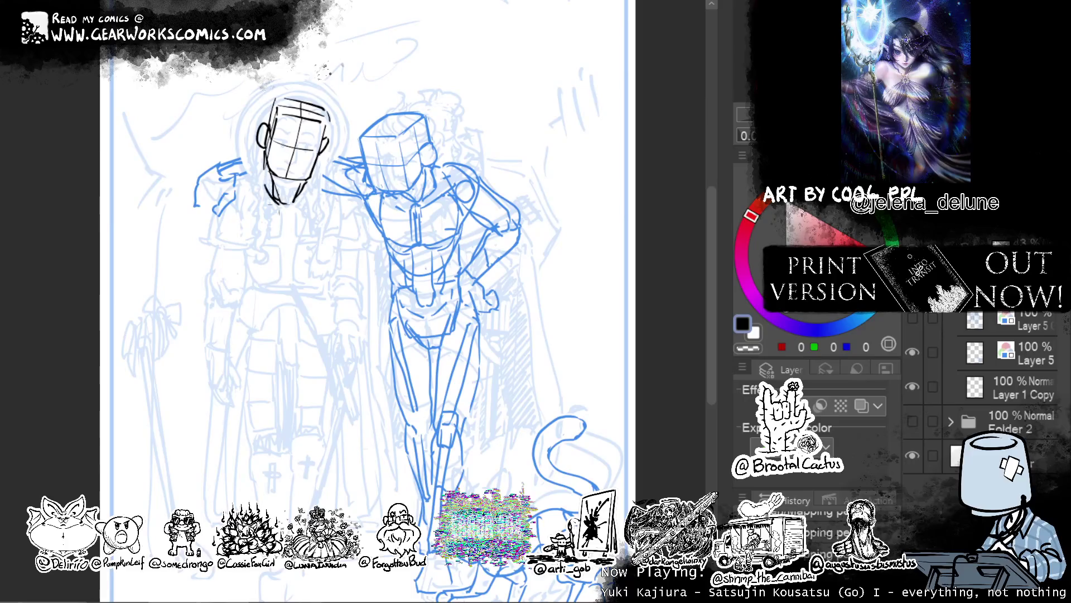
left_click_drag(261, 182, 292, 203)
mouse_move(279, 204)
left_mouse_down()
mouse_move(314, 186)
mouse_move(273, 184)
mouse_move(315, 194)
left_mouse_up()
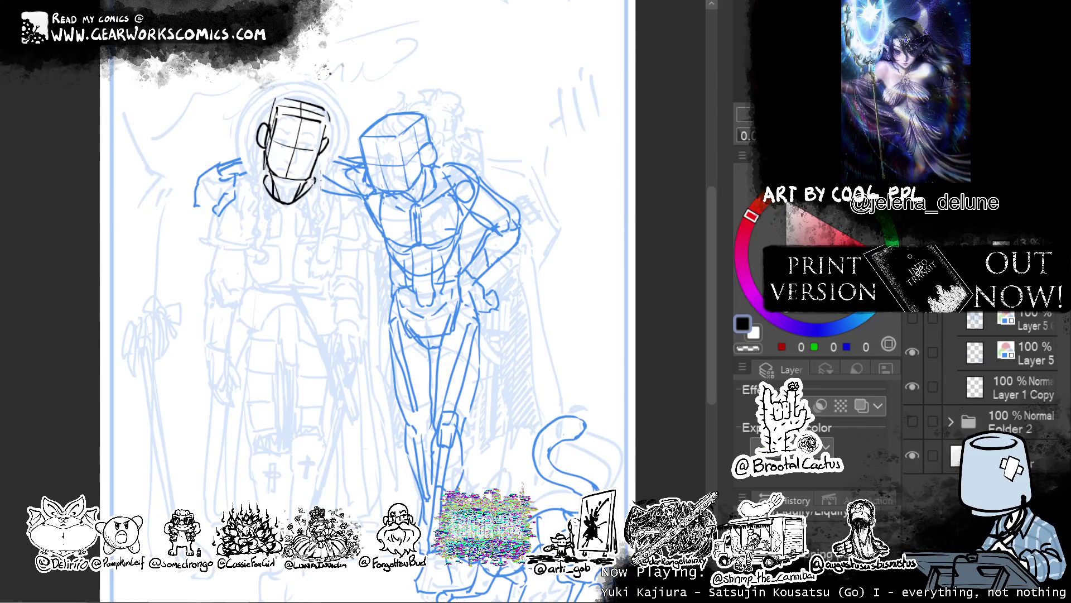
Erase excess chin and jaw strokes with transparent colour, then return to black.
key("c")
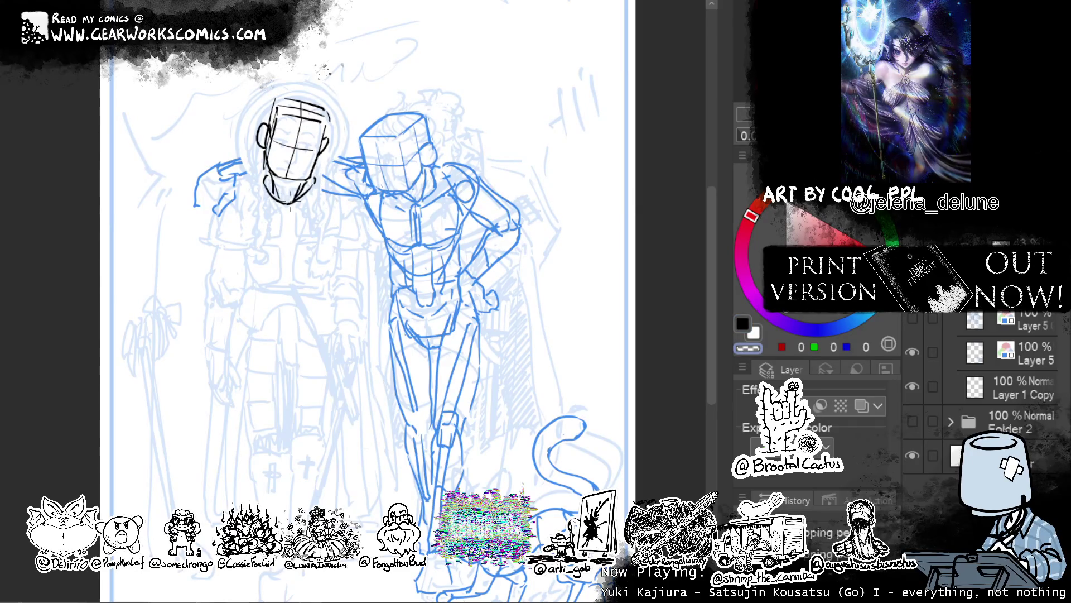
key("c")
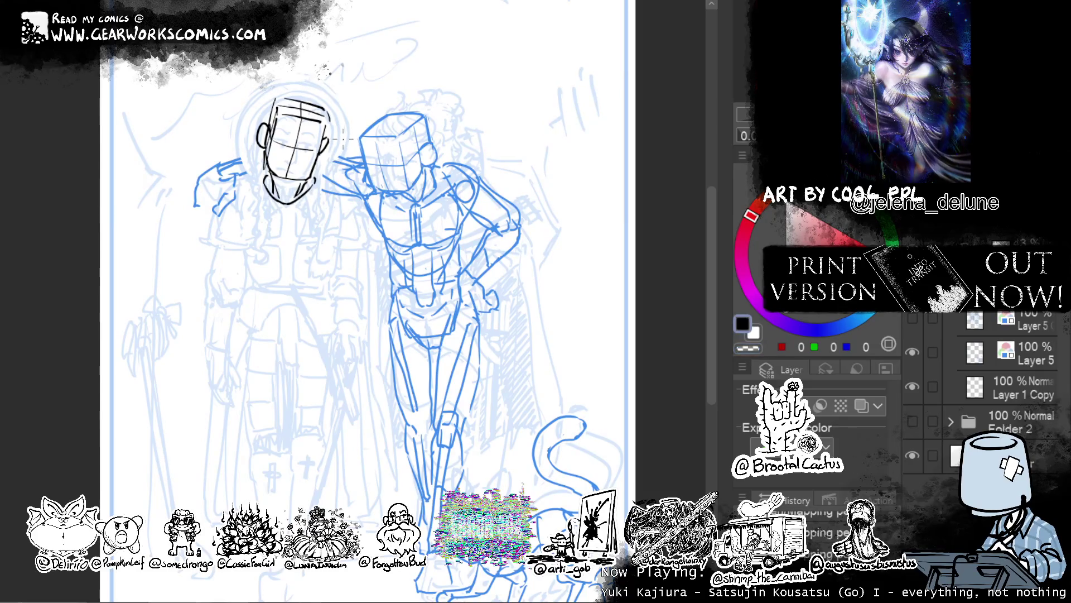
key("c")
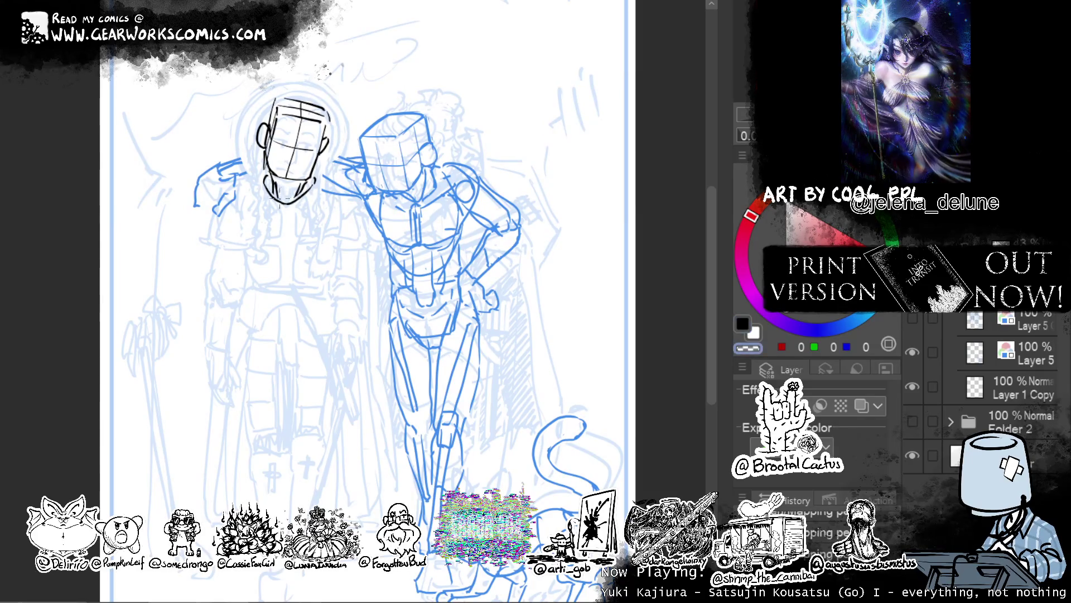
mouse_move(275, 177)
left_mouse_down()
mouse_move(269, 200)
mouse_move(280, 188)
mouse_move(274, 200)
mouse_move(302, 196)
mouse_move(275, 193)
left_mouse_up()
key("c")
key("ctrl+z")
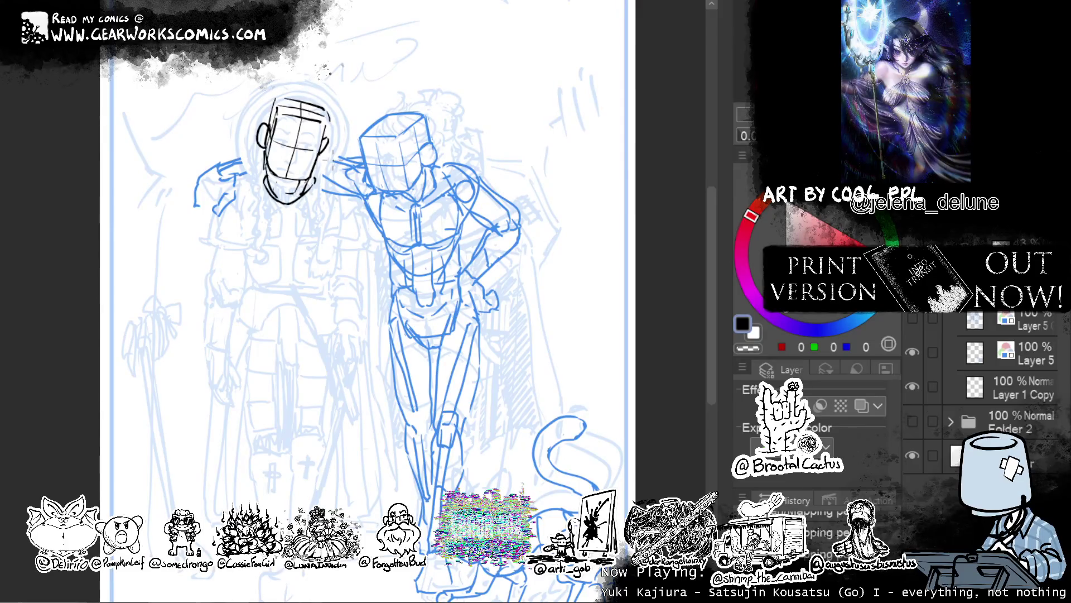
scroll(993, 391, "up", 1)
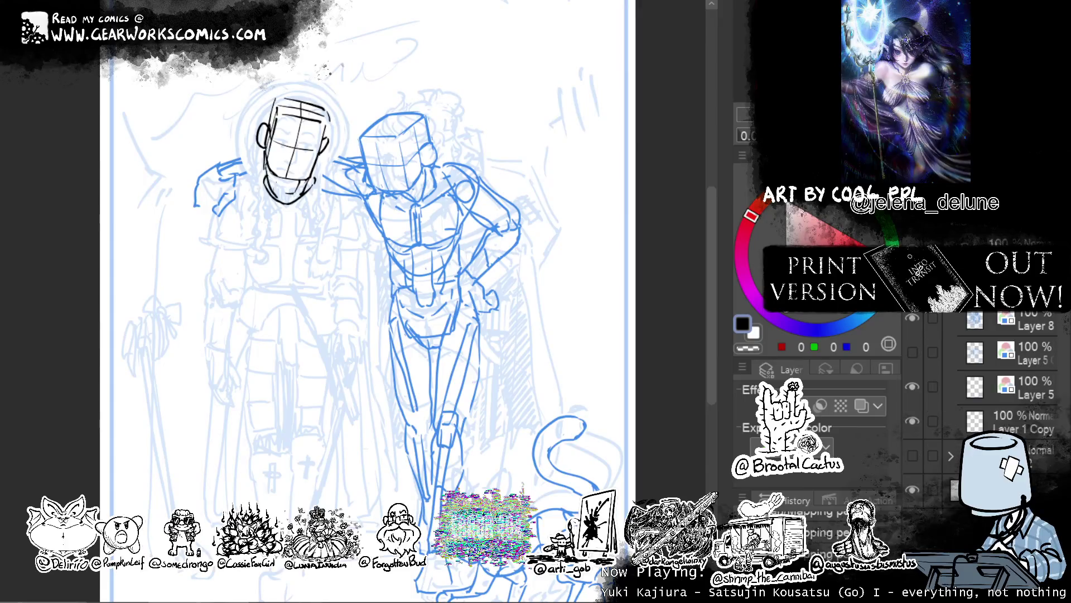
Draw the left figure's neck lines down from the chin.
left_click_drag(254, 190, 266, 189)
left_click_drag(263, 186, 322, 191)
key("ctrl+z")
mouse_move(256, 181)
left_mouse_down()
mouse_move(318, 186)
mouse_move(327, 237)
left_mouse_up()
key("ctrl+z")
key("ctrl+z")
left_click_drag(319, 190, 333, 242)
left_click_drag(257, 188, 248, 235)
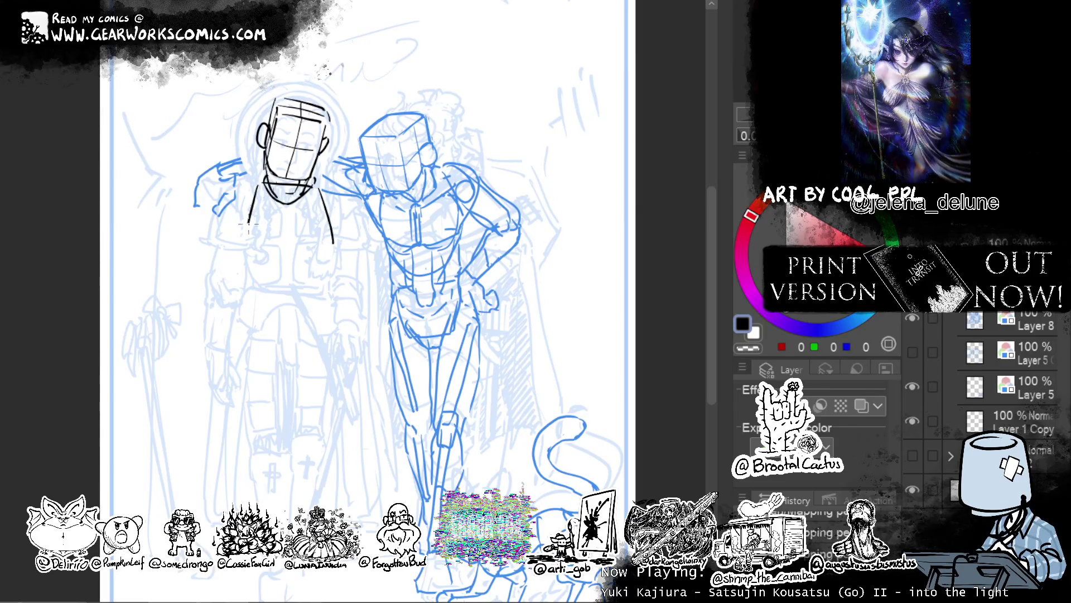
key("ctrl+z")
left_click_drag(257, 188, 244, 230)
Draw the left and right sides of the torso outline.
left_click_drag(244, 237, 250, 279)
left_click_drag(332, 240, 325, 278)
key("ctrl+z")
key("ctrl+z")
key("ctrl+z")
left_click_drag(259, 184, 246, 239)
key("ctrl+z")
left_click_drag(257, 187, 256, 282)
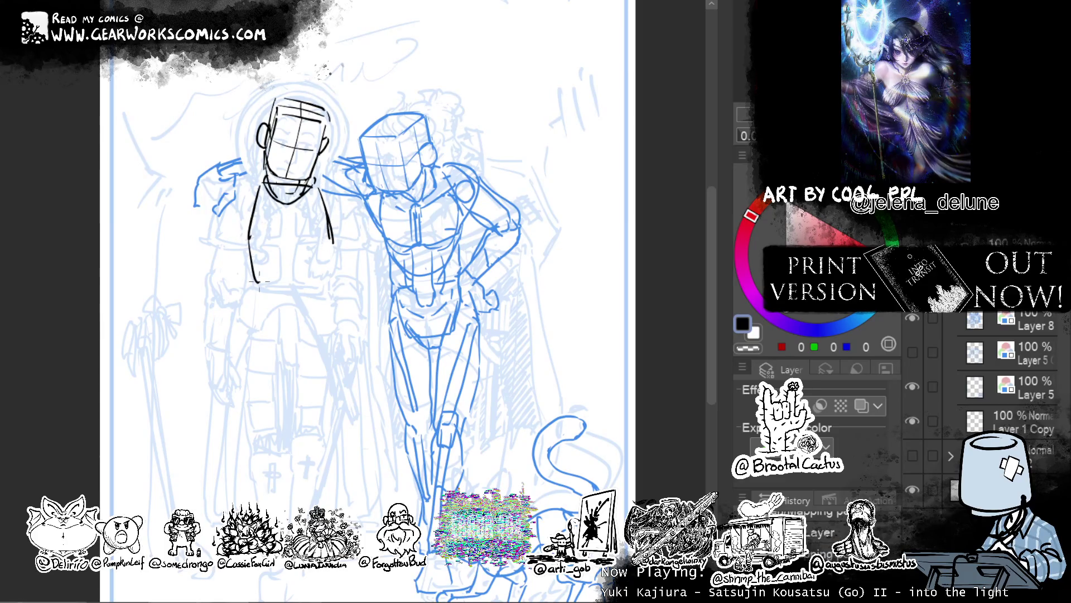
left_click_drag(332, 237, 319, 290)
key("ctrl+z")
key("ctrl+z")
left_click_drag(249, 240, 256, 283)
mouse_move(332, 240)
left_mouse_down()
mouse_move(323, 283)
mouse_move(290, 247)
mouse_move(312, 262)
left_mouse_up()
key("ctrl+z")
key("ctrl+z")
Erase stray neck lines, add the shoulder joint circle and restore the chest arch.
key("ctrl+z")
mouse_move(262, 186)
left_mouse_down()
mouse_move(313, 202)
mouse_move(311, 188)
mouse_move(337, 193)
left_mouse_up()
key("c")
key("c")
mouse_move(246, 186)
left_mouse_down()
mouse_move(285, 200)
mouse_move(337, 188)
mouse_move(294, 202)
left_mouse_up()
key("ctrl+z")
key("ctrl+z")
key("ctrl+z")
key("ctrl+z")
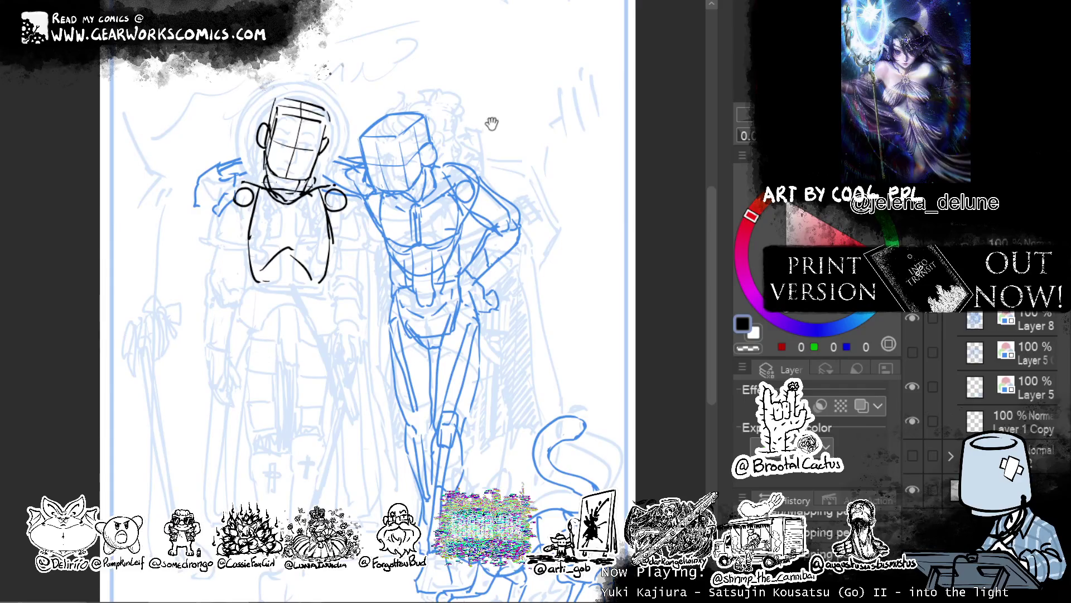
left_click_drag(491, 124, 520, 149)
Trim the torso line ends and draw the chest centre line and side strokes.
left_click_drag(354, 305, 279, 316)
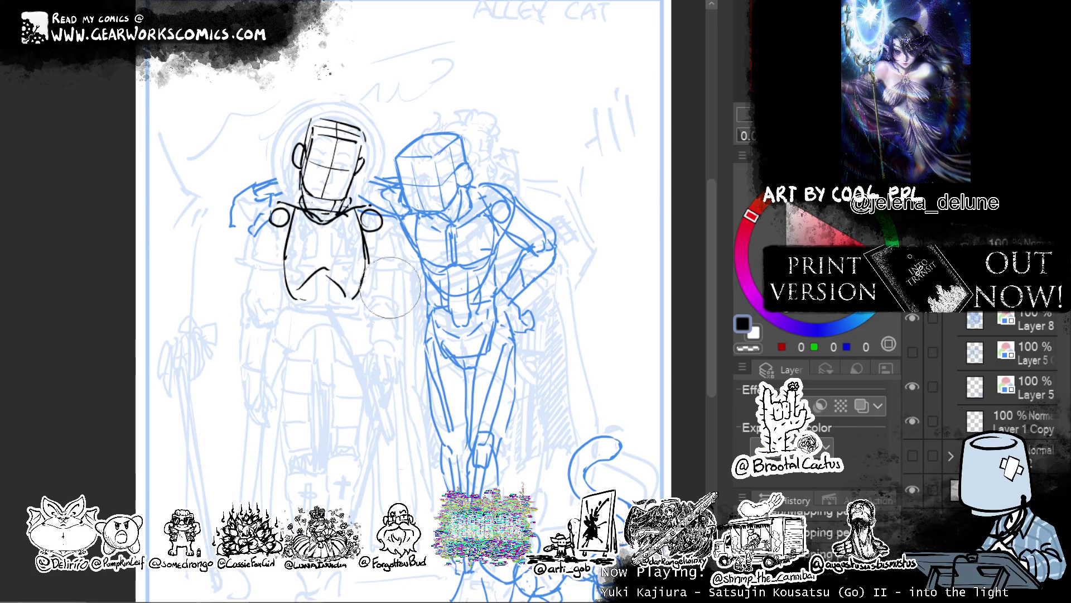
left_click_drag(364, 316, 355, 302)
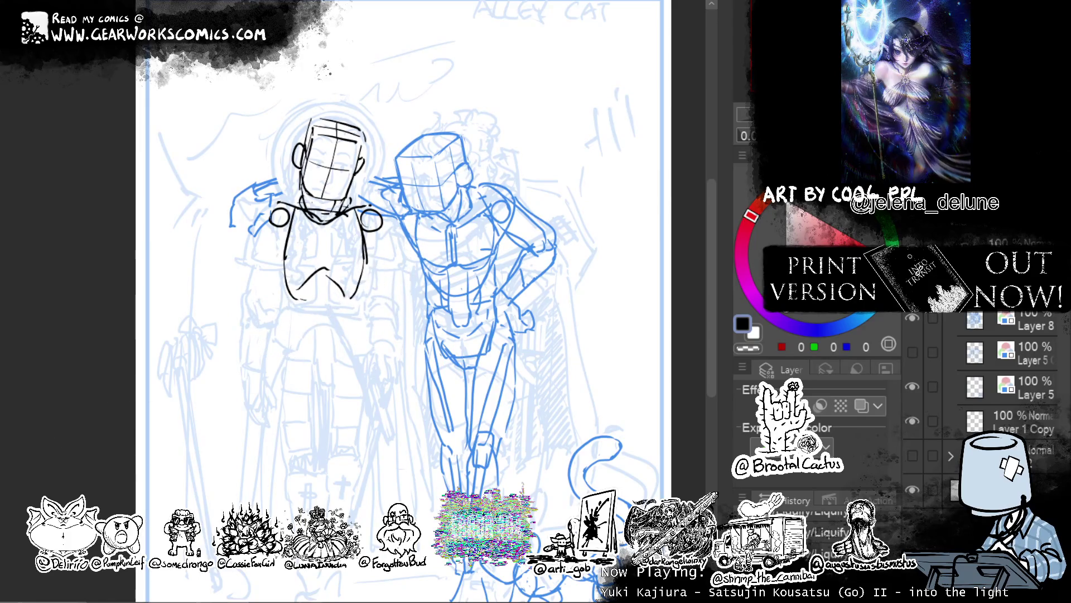
left_click_drag(327, 225, 326, 266)
left_click_drag(365, 269, 381, 209)
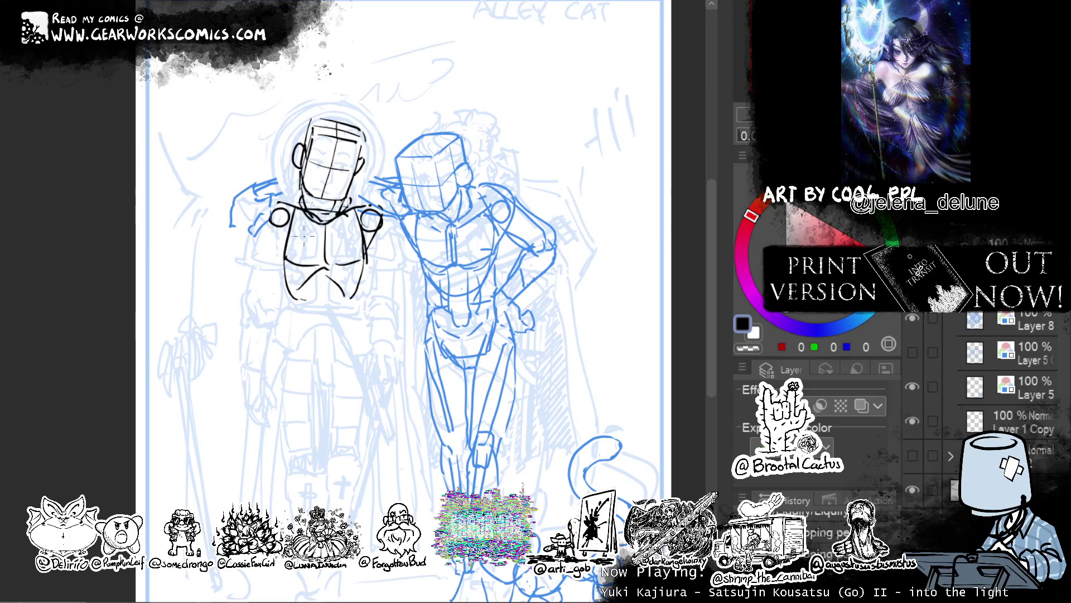
left_click_drag(282, 256, 271, 213)
key("ctrl+z")
left_click_drag(281, 256, 270, 213)
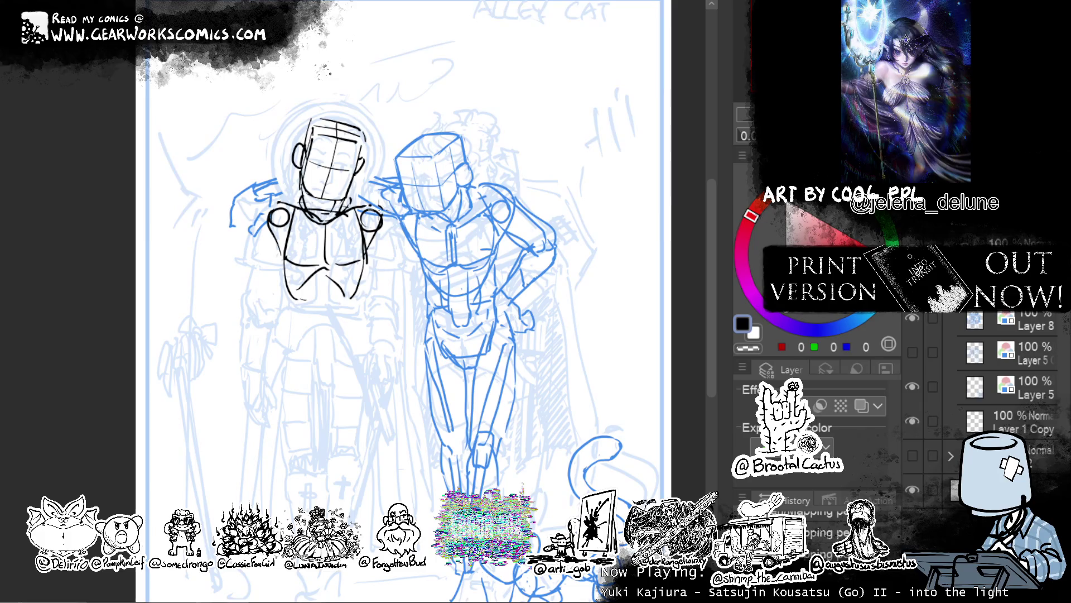
mouse_move(497, 220)
left_mouse_down()
mouse_move(496, 201)
mouse_move(465, 171)
left_mouse_up()
Draw the abdomen block with left, right and top edges.
left_click_drag(292, 252, 296, 298)
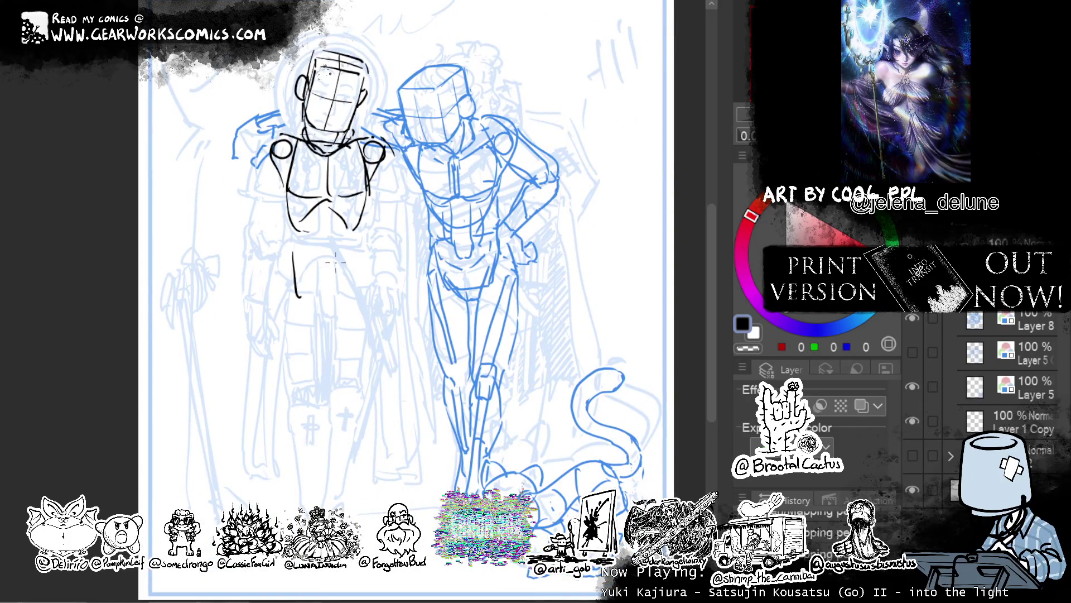
mouse_move(361, 260)
left_mouse_down()
mouse_move(358, 297)
mouse_move(344, 307)
left_mouse_up()
left_click_drag(298, 253, 357, 251)
key("ctrl+z")
left_click_drag(566, 132, 498, 141)
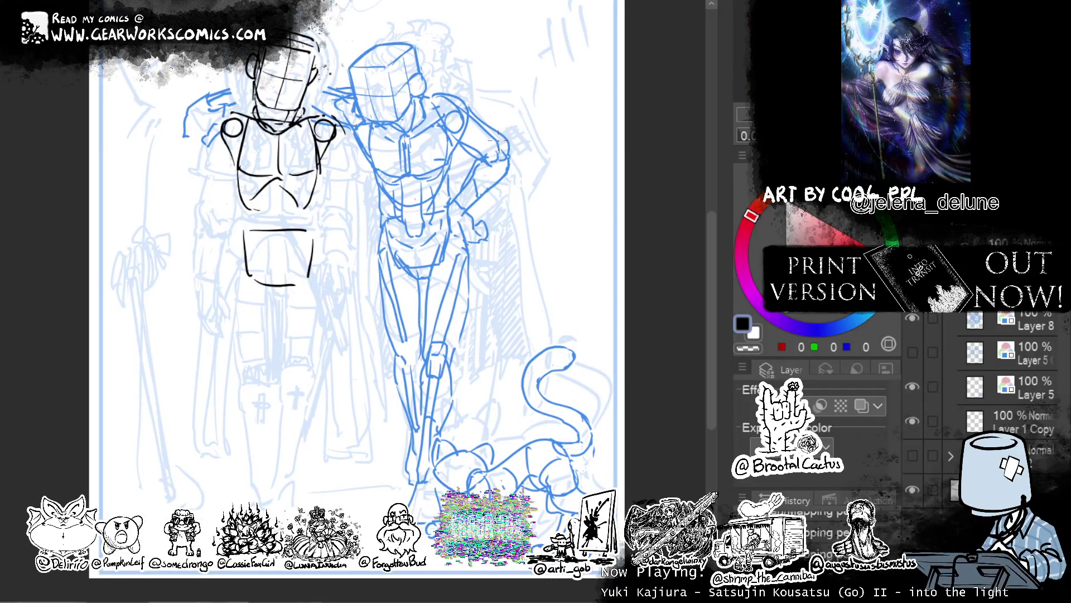
scroll(301, 198, "up", 1)
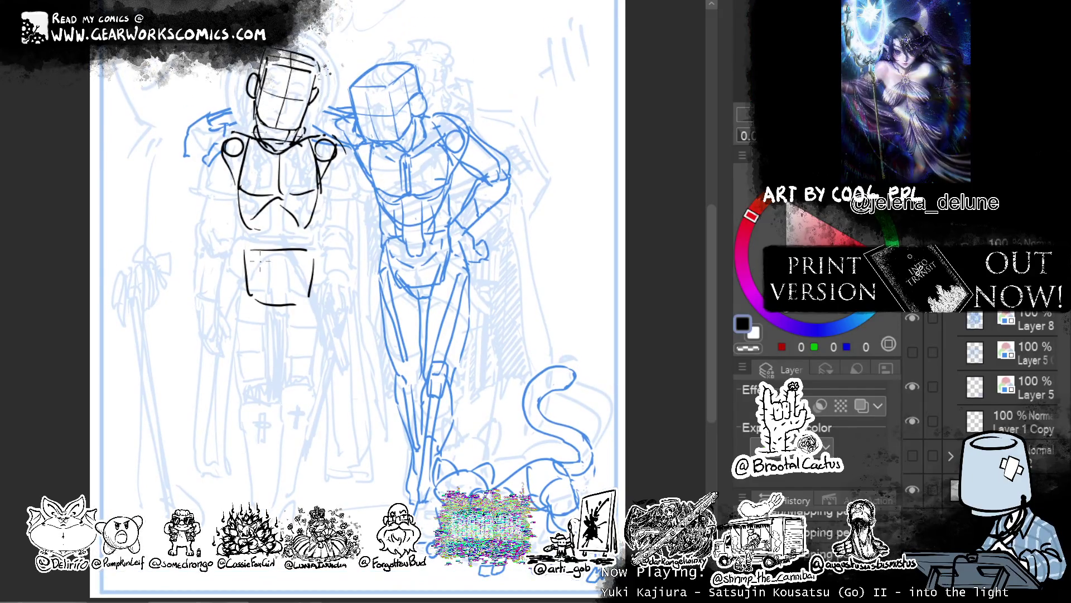
mouse_move(264, 205)
left_mouse_down()
mouse_move(315, 218)
mouse_move(310, 271)
left_mouse_up()
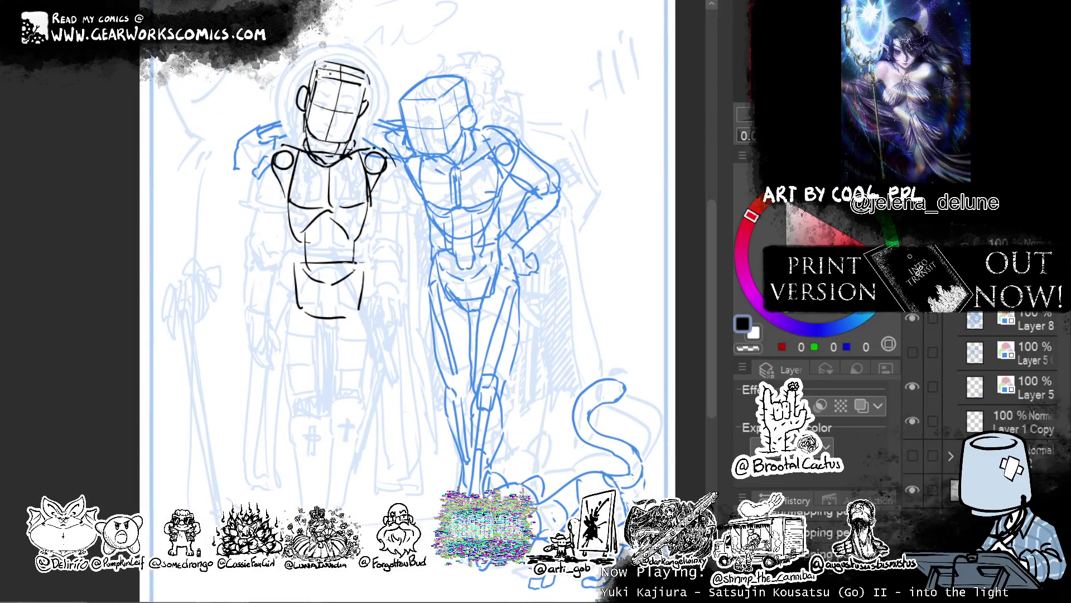
key("c")
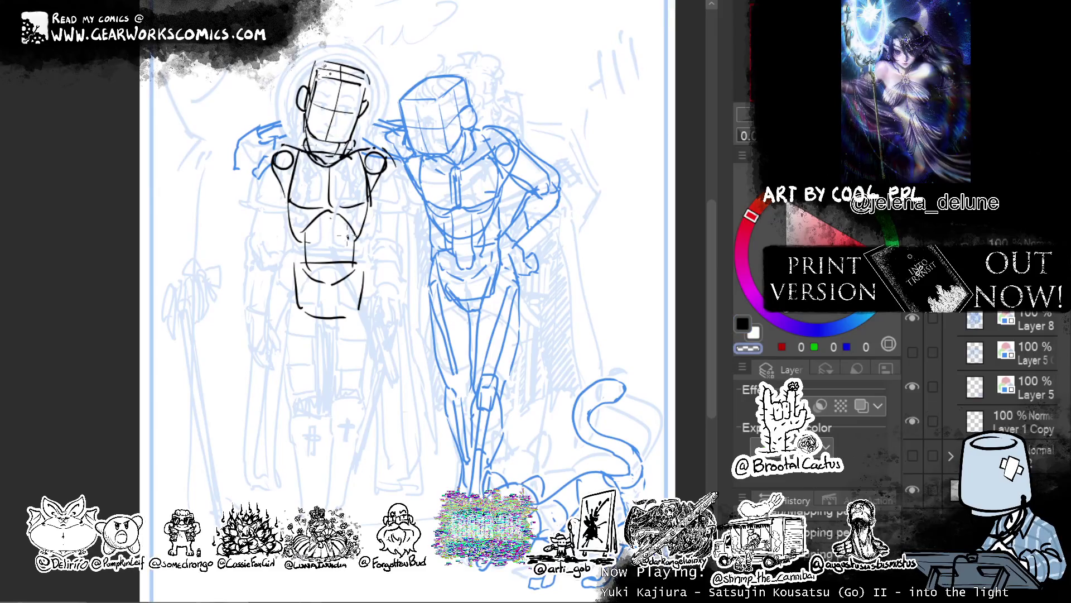
key("c")
mouse_move(499, 201)
left_mouse_down()
mouse_move(496, 235)
mouse_move(496, 198)
left_mouse_up()
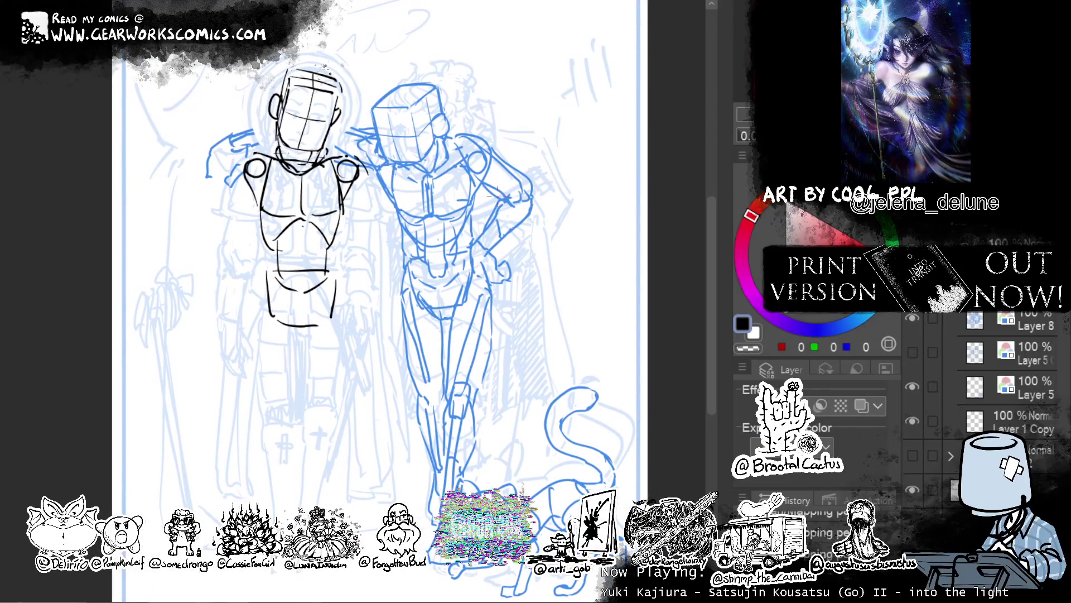
Draw the outer and inner upper-arm lines on the right and the outer line on the left.
left_click_drag(357, 174, 366, 248)
key("ctrl+z")
left_click_drag(362, 178, 367, 251)
left_click_drag(347, 215, 351, 250)
left_click_drag(245, 179, 240, 240)
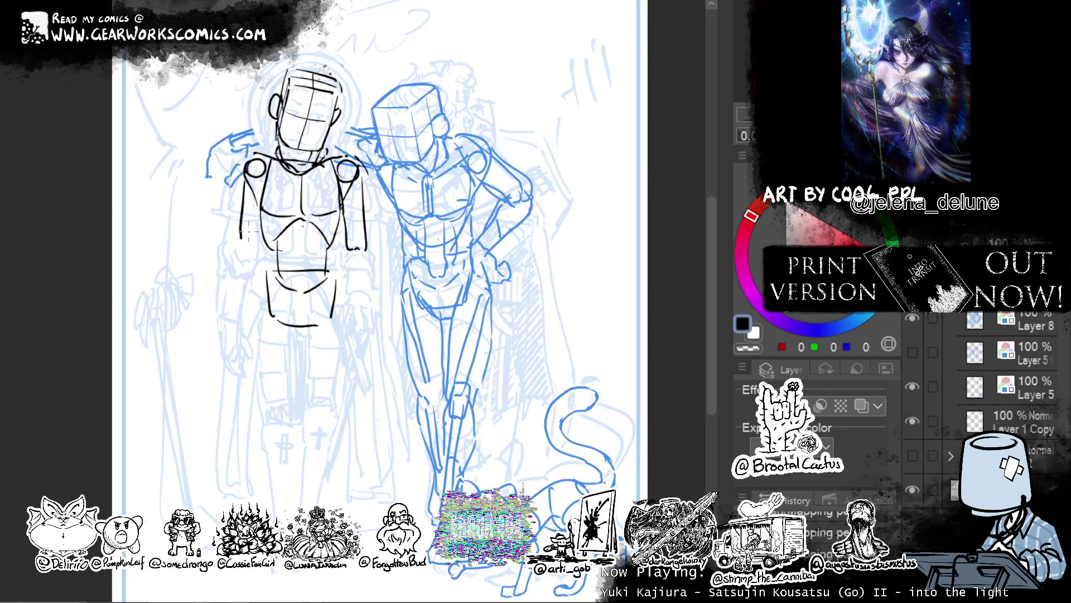
key("ctrl+z")
mouse_move(244, 173)
left_mouse_down()
mouse_move(231, 250)
mouse_move(250, 250)
left_mouse_up()
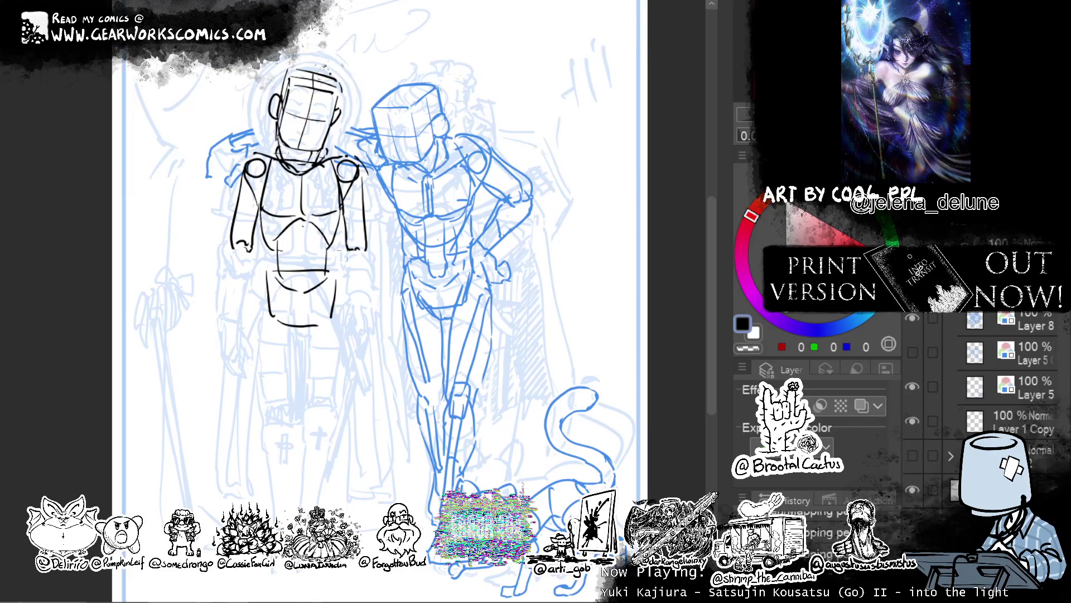
Sketch the right-side arm's hand edges and fingers in black.
mouse_move(346, 244)
left_mouse_down()
mouse_move(369, 250)
mouse_move(372, 278)
left_mouse_up()
mouse_move(348, 244)
left_mouse_down()
mouse_move(355, 279)
mouse_move(370, 269)
mouse_move(369, 281)
left_mouse_up()
left_click_drag(373, 282, 371, 300)
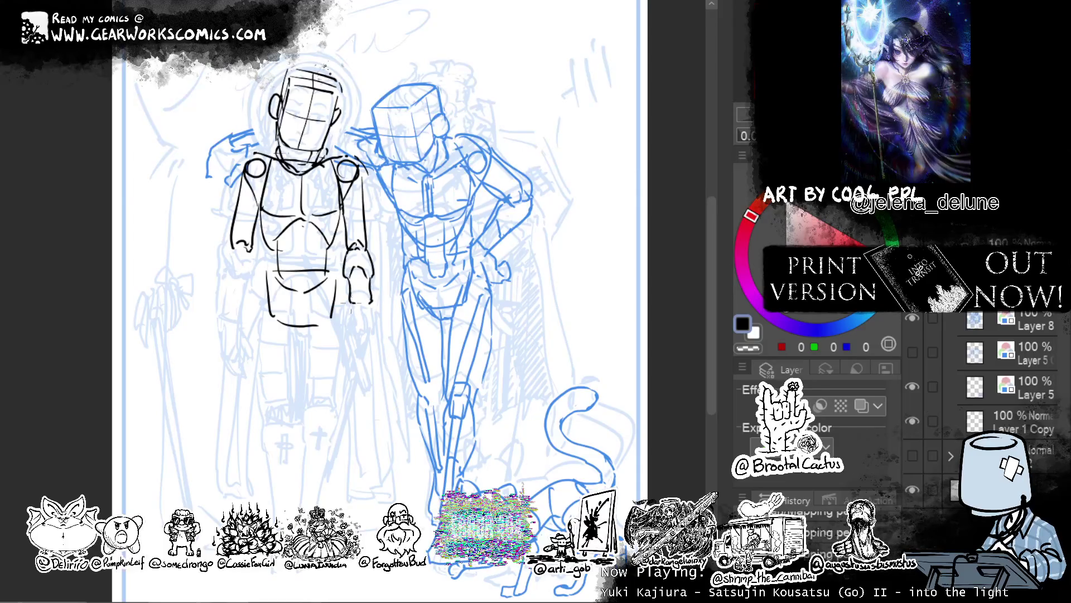
mouse_move(372, 302)
left_mouse_down()
mouse_move(376, 329)
mouse_move(338, 332)
mouse_move(372, 334)
mouse_move(341, 341)
mouse_move(371, 357)
left_mouse_up()
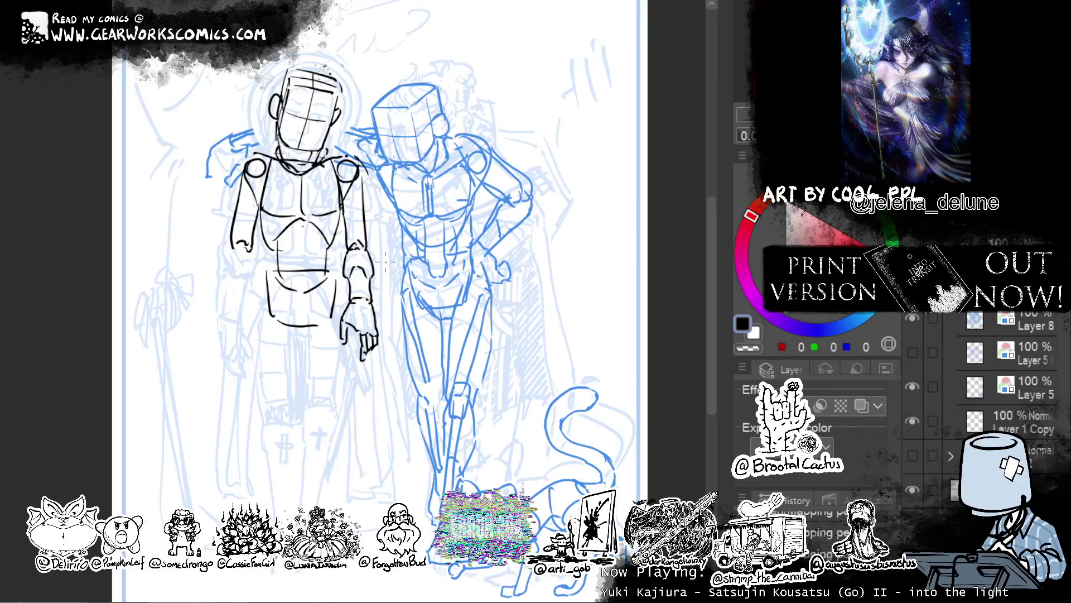
Try a long outer line on the opposite arm, then lasso that arm.
left_click_drag(230, 246, 237, 323)
key("ctrl+z")
key("ctrl+z")
left_click_drag(230, 250, 228, 324)
key("ctrl+z")
left_click_drag(243, 166, 258, 245)
Rotate the lassoed left-side arm slightly and redraw its outer line.
left_click(315, 319)
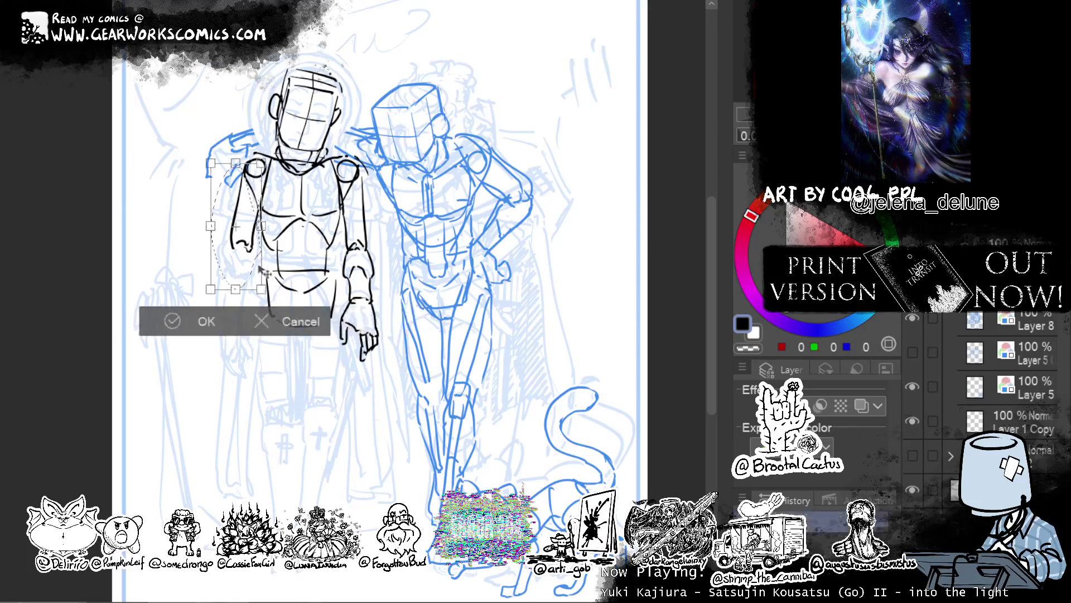
left_click_drag(258, 167, 263, 172)
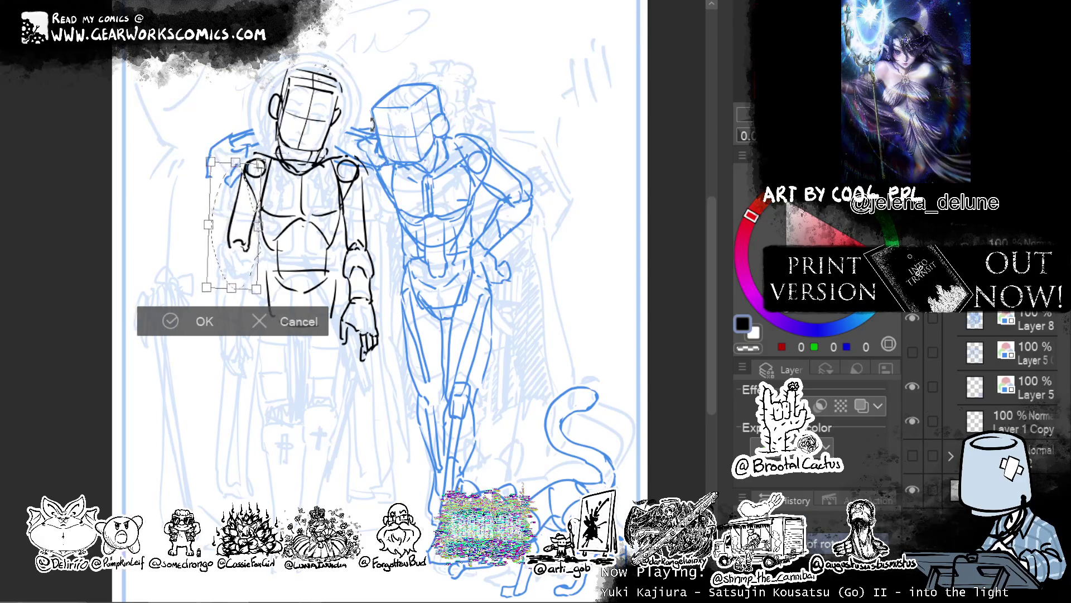
key("Return")
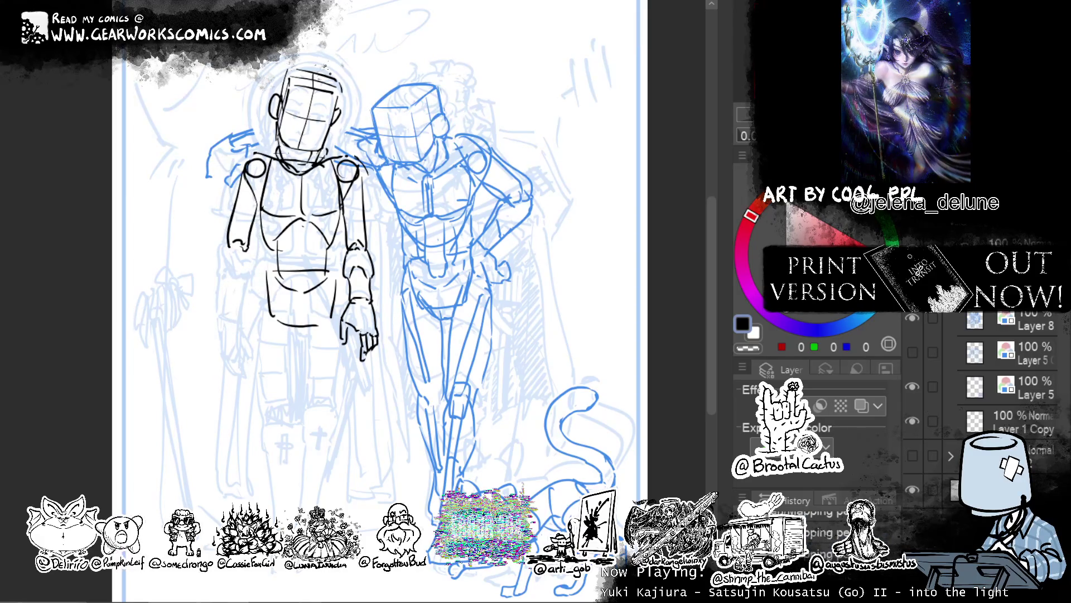
mouse_move(229, 248)
left_mouse_down()
mouse_move(224, 319)
mouse_move(249, 247)
mouse_move(239, 294)
mouse_move(225, 271)
mouse_move(223, 313)
left_mouse_up()
key("ctrl+z")
left_click_drag(226, 264, 218, 318)
key("ctrl+z")
mouse_move(226, 261)
left_mouse_down()
mouse_move(223, 315)
mouse_move(223, 275)
left_mouse_up()
key("ctrl+z")
key("ctrl+z")
left_click_drag(223, 319, 227, 225)
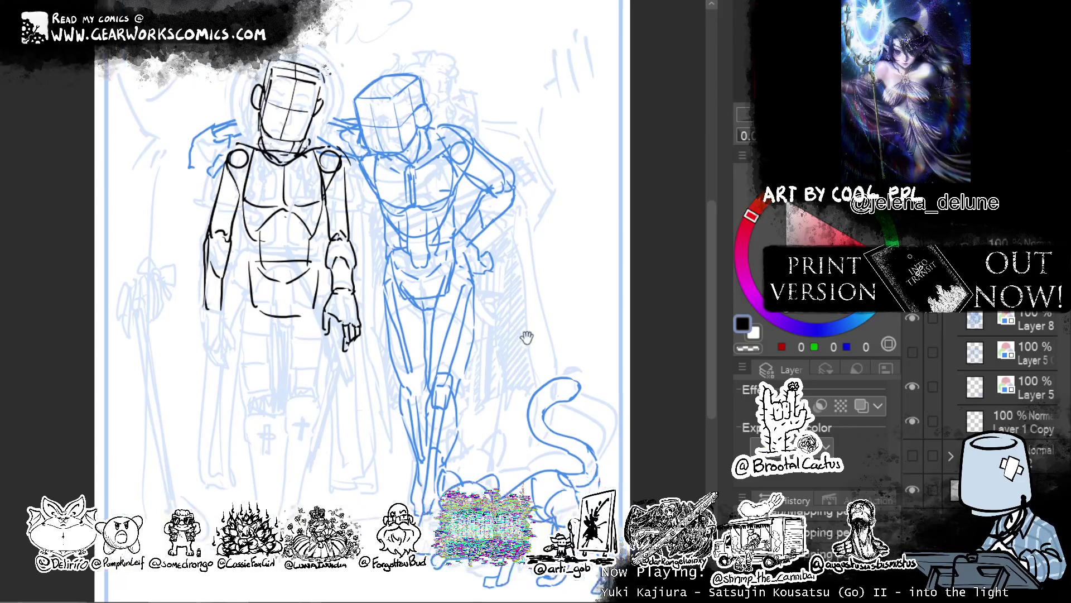
Ink the left forearm's outer edge and hand bottom, then lasso the arm to transform again.
left_click_drag(255, 188, 225, 169)
left_click_drag(192, 297, 209, 332)
left_click_drag(210, 282, 221, 327)
key("ctrl+z")
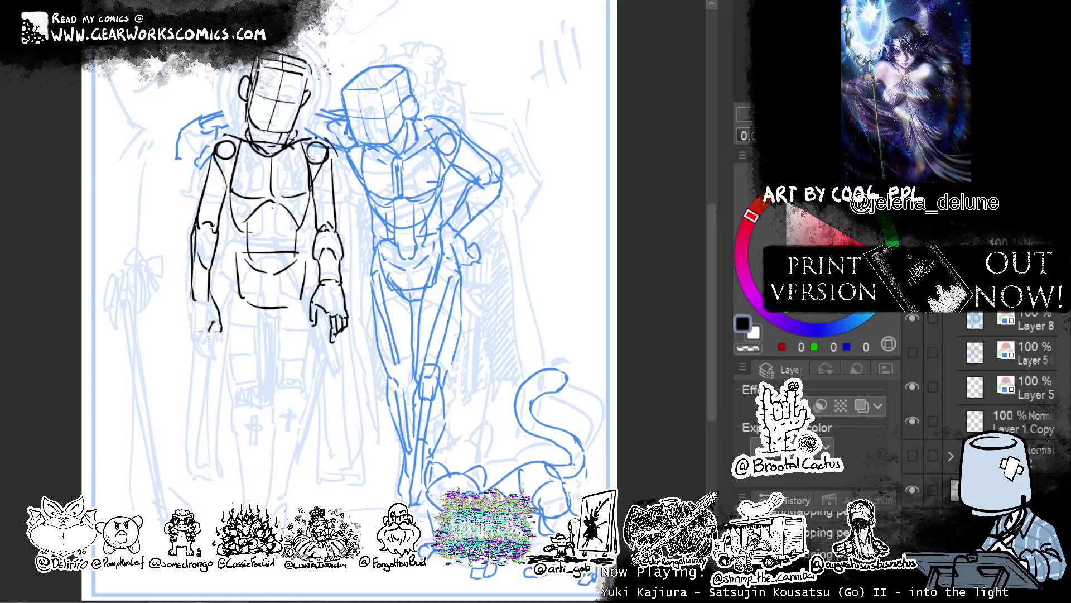
left_click_drag(191, 295, 191, 329)
left_click_drag(193, 336, 210, 348)
mouse_move(224, 233)
left_mouse_down()
mouse_move(229, 361)
mouse_move(230, 290)
left_mouse_up()
left_click(274, 430)
Try skewing the arm's lower end to the right, then undo the transform.
left_click_drag(157, 400, 245, 398)
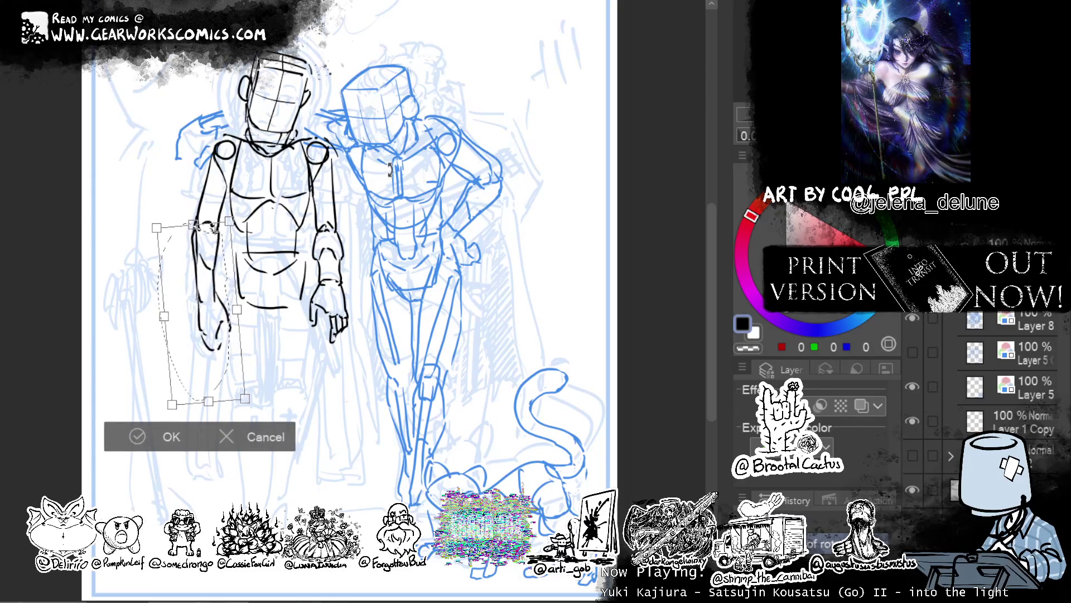
left_click_drag(171, 404, 173, 405)
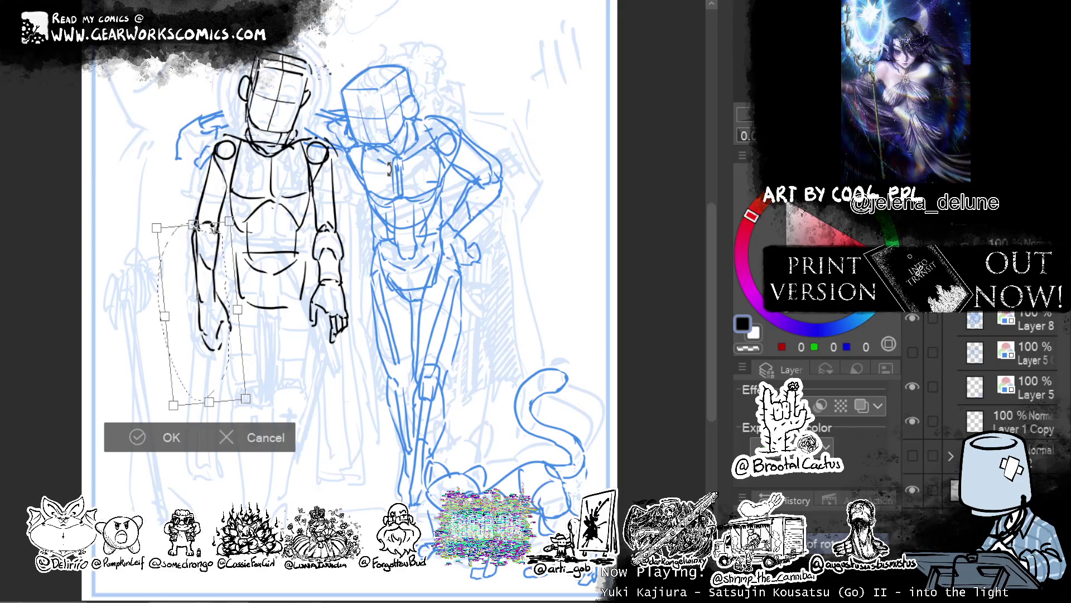
left_click_drag(173, 405, 168, 403)
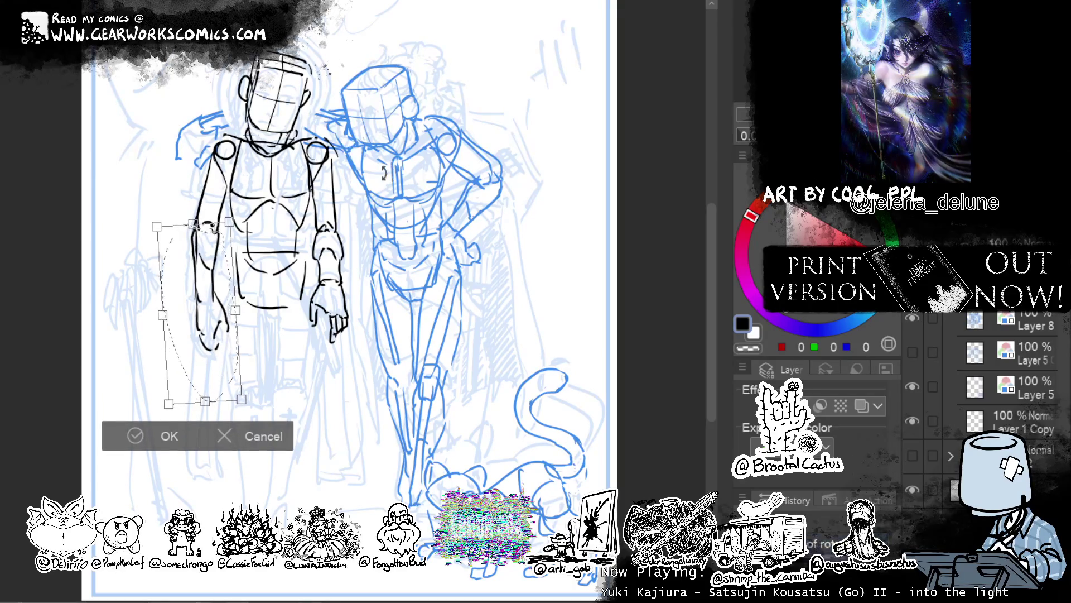
key("Return")
key("ctrl+d")
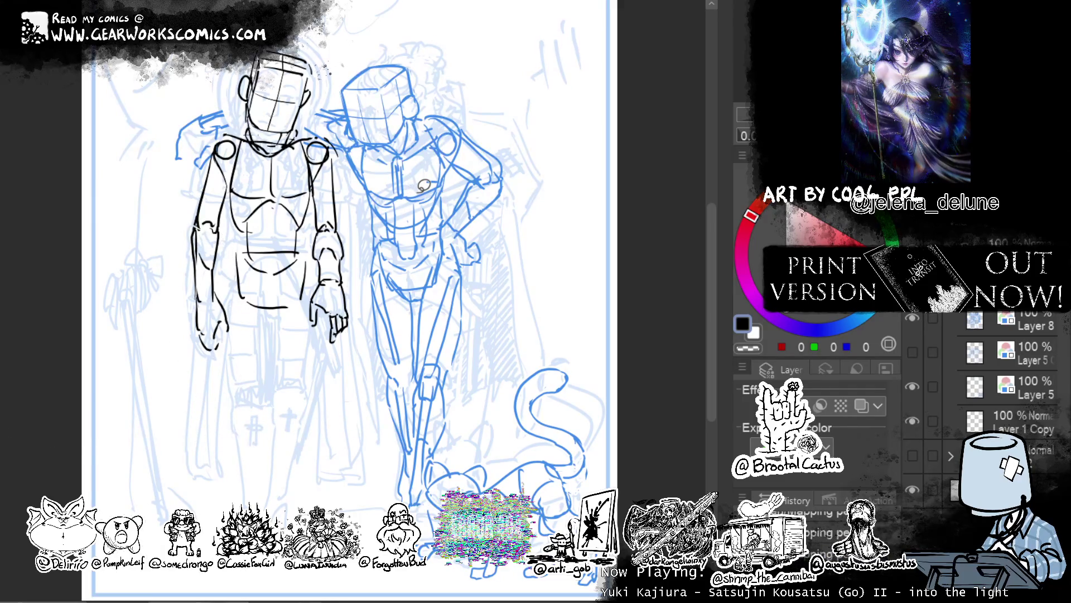
key("ctrl+z")
key("ctrl+z")
key("ctrl+z")
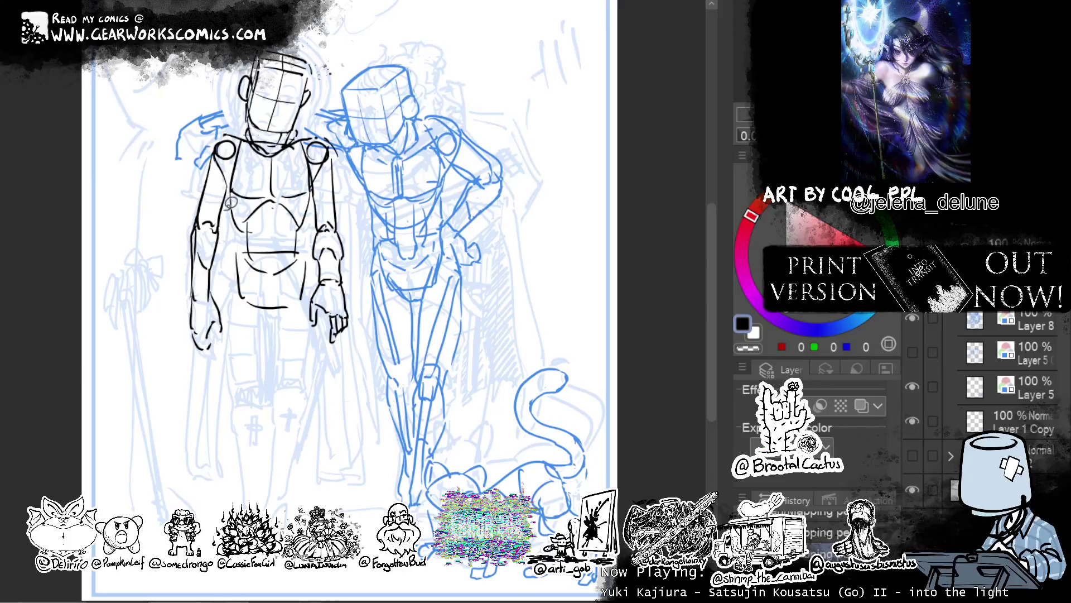
Reselect the left-side arm, shift it slightly up-right and rotate it a little counter-clockwise.
mouse_move(208, 144)
left_mouse_down()
mouse_move(176, 283)
mouse_move(226, 162)
left_mouse_up()
key("ctrl+t")
left_click_drag(237, 367, 240, 364)
left_click_drag(369, 306, 379, 262)
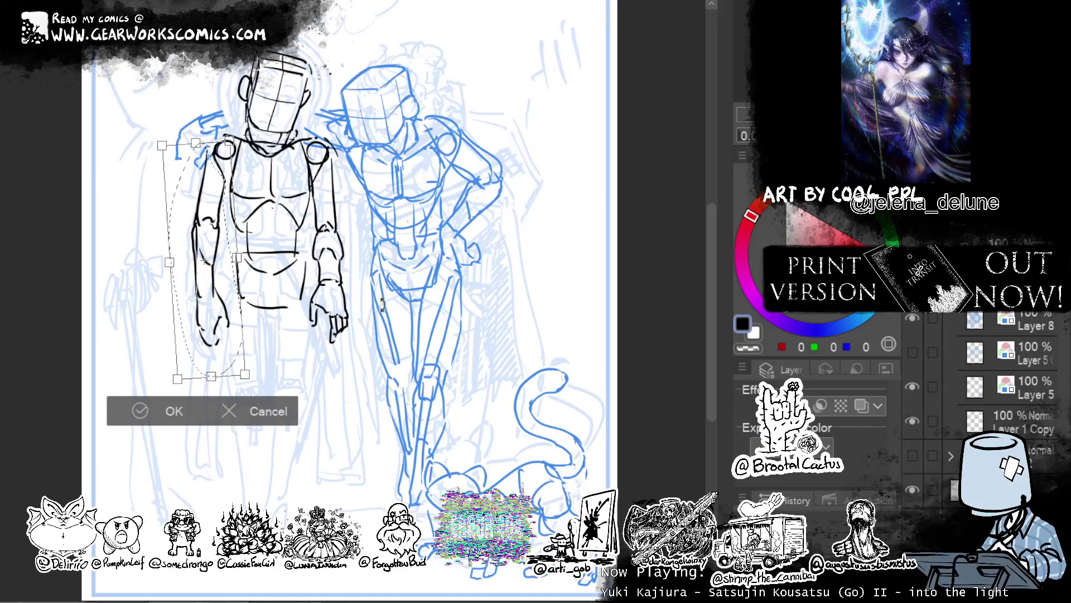
key("Return")
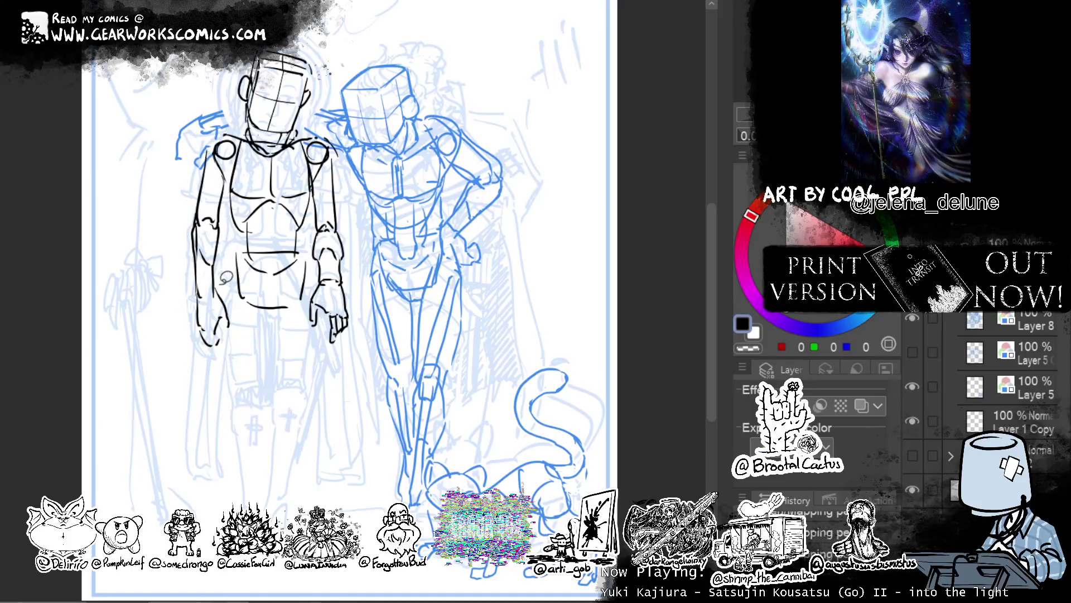
Lasso the left figure's outer hand and nudge it slightly left and up.
left_click_drag(215, 297, 218, 296)
key("ctrl+t")
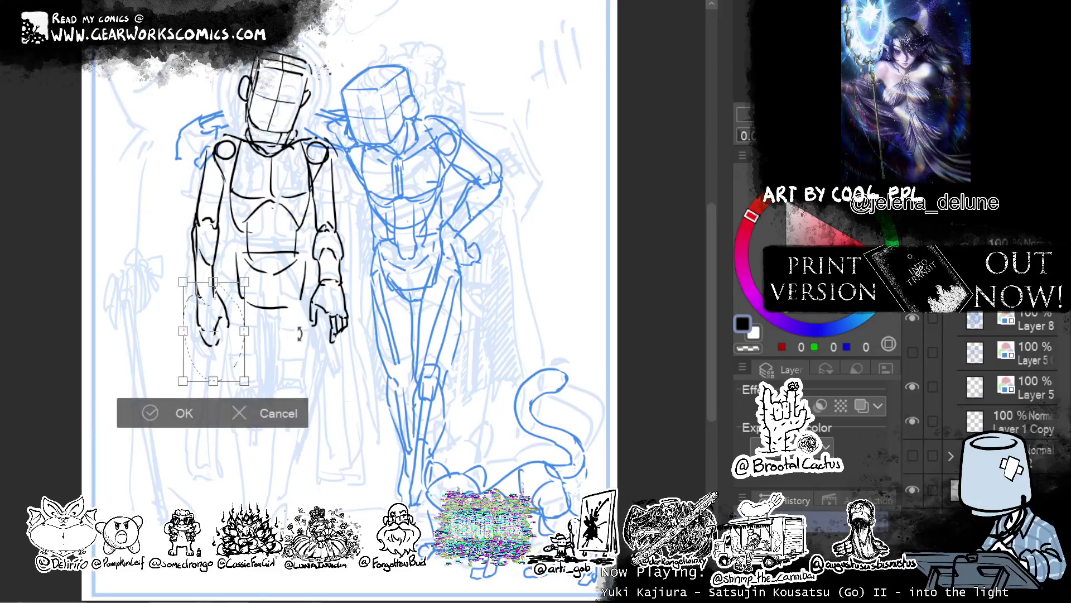
left_click_drag(222, 371, 214, 370)
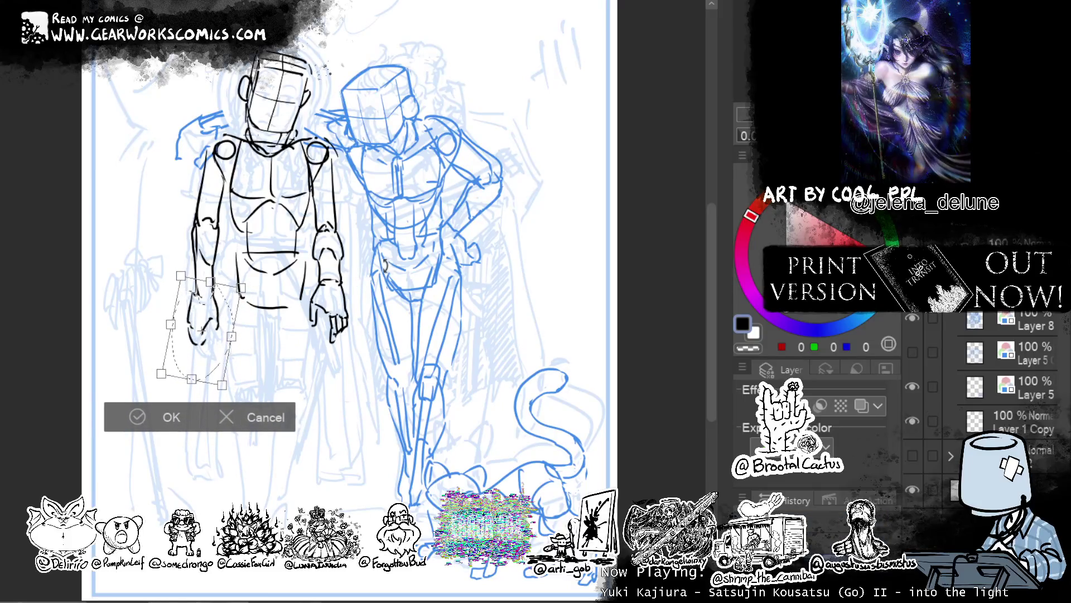
left_click(187, 417)
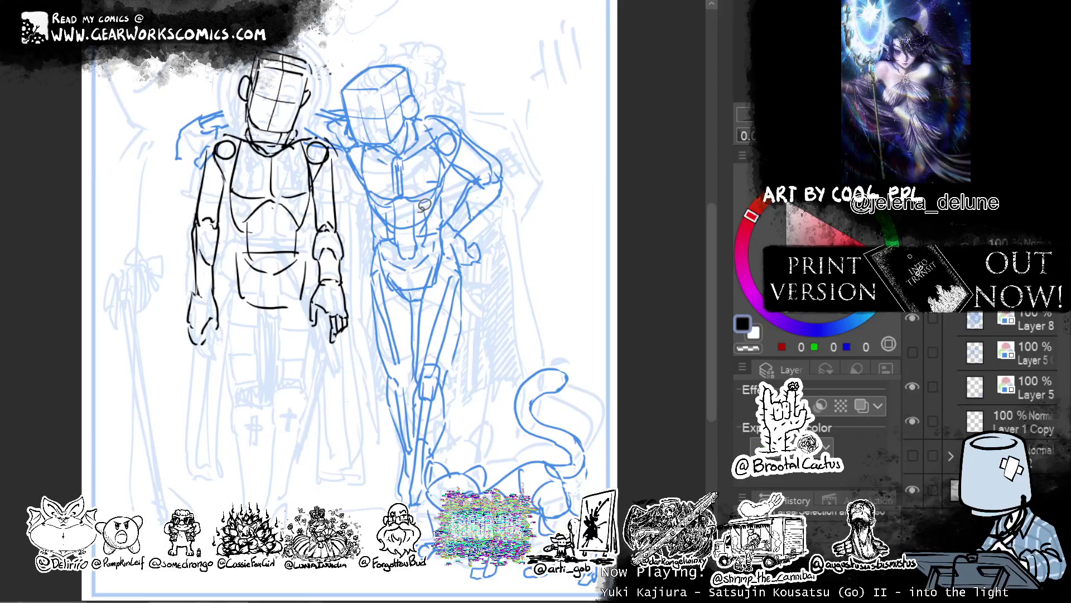
key("ctrl+d")
Extend the hand's outer edge line, erase a stray bit, and reselect the hand for transforming.
left_click_drag(187, 321, 184, 336)
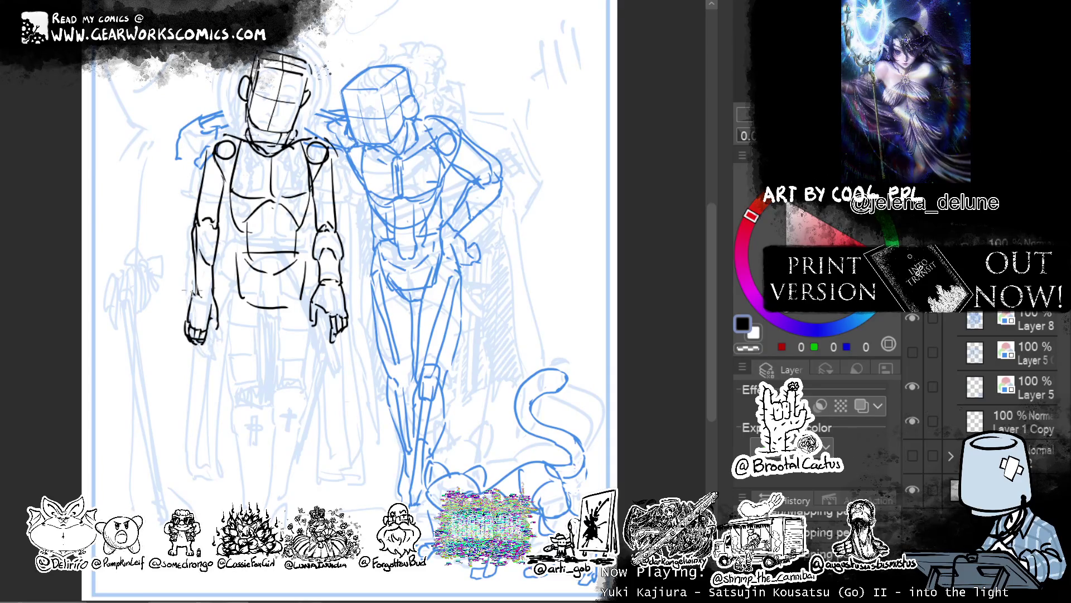
left_click_drag(186, 323, 186, 302)
left_click(748, 348)
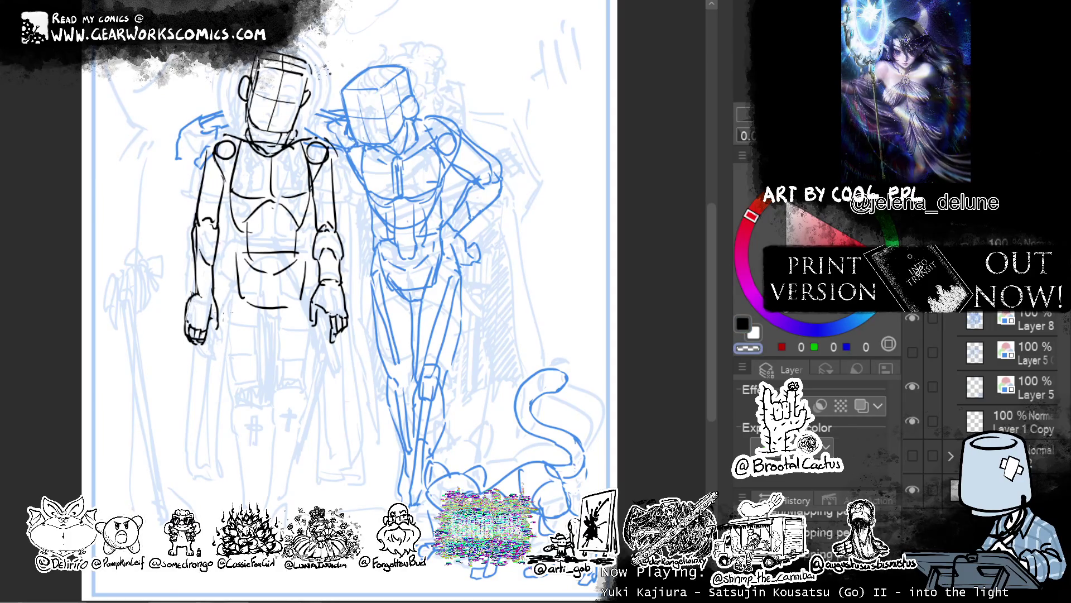
key("c")
key("c")
key("c")
key("c")
left_click_drag(221, 313, 219, 357)
left_click_drag(223, 293, 231, 294)
left_click(281, 397)
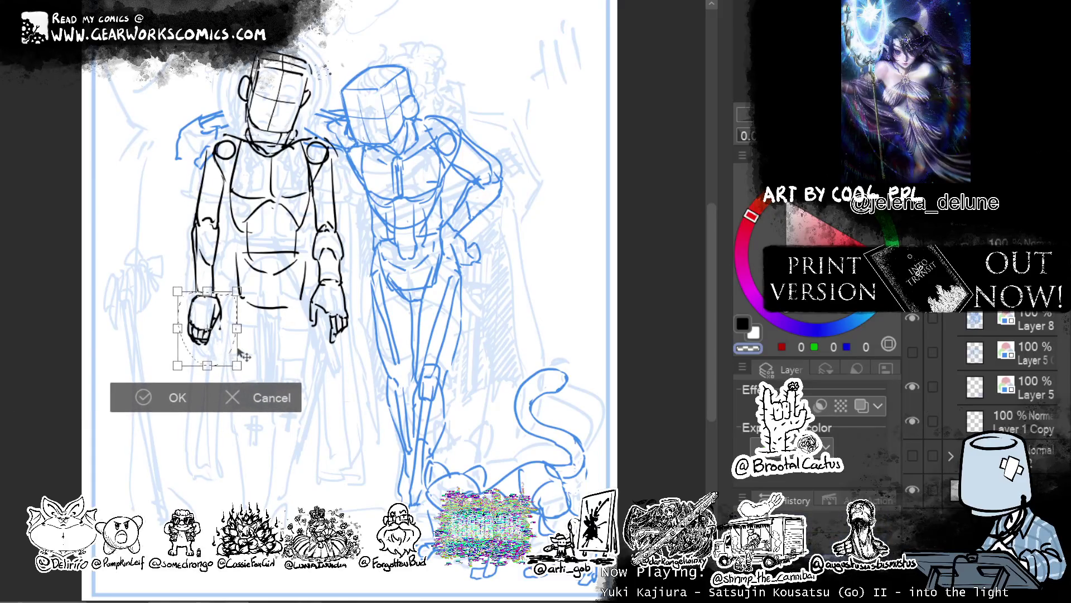
Rotate the selected hand into place, then add finger and detail strokes in black.
mouse_move(228, 358)
left_mouse_down()
mouse_move(226, 339)
mouse_move(249, 352)
left_mouse_up()
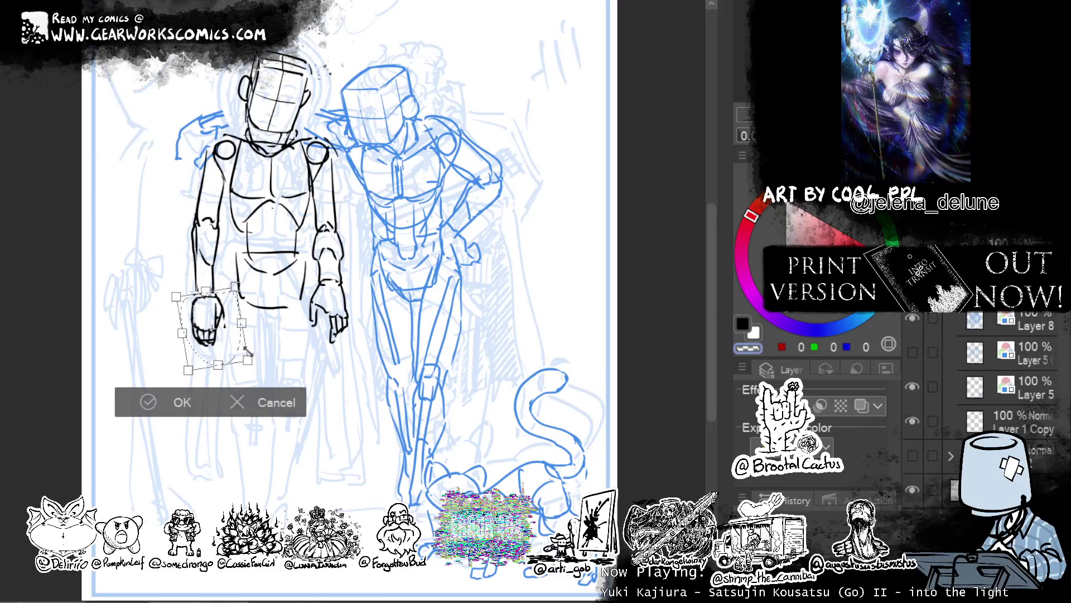
left_click(171, 410)
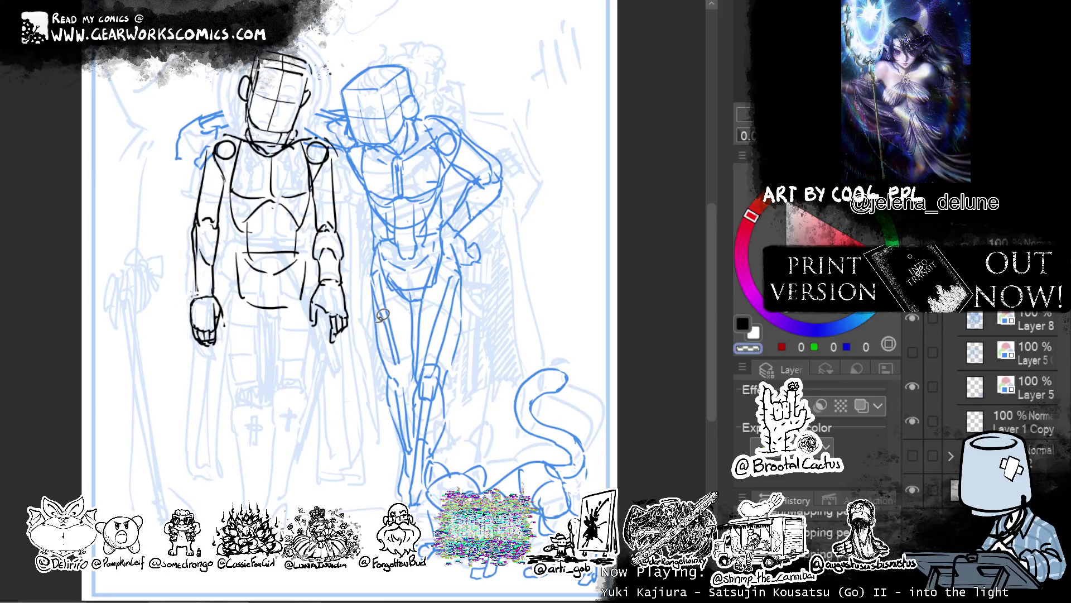
key("c")
key("c")
key("c")
mouse_move(211, 291)
left_mouse_down()
mouse_move(213, 305)
mouse_move(195, 316)
left_mouse_up()
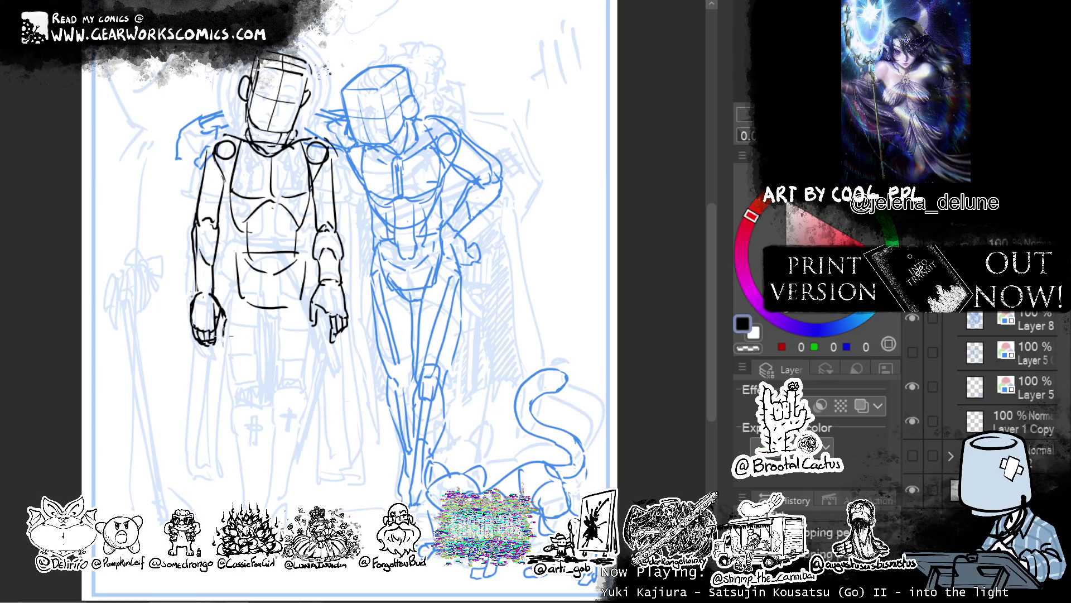
left_click_drag(224, 314, 217, 337)
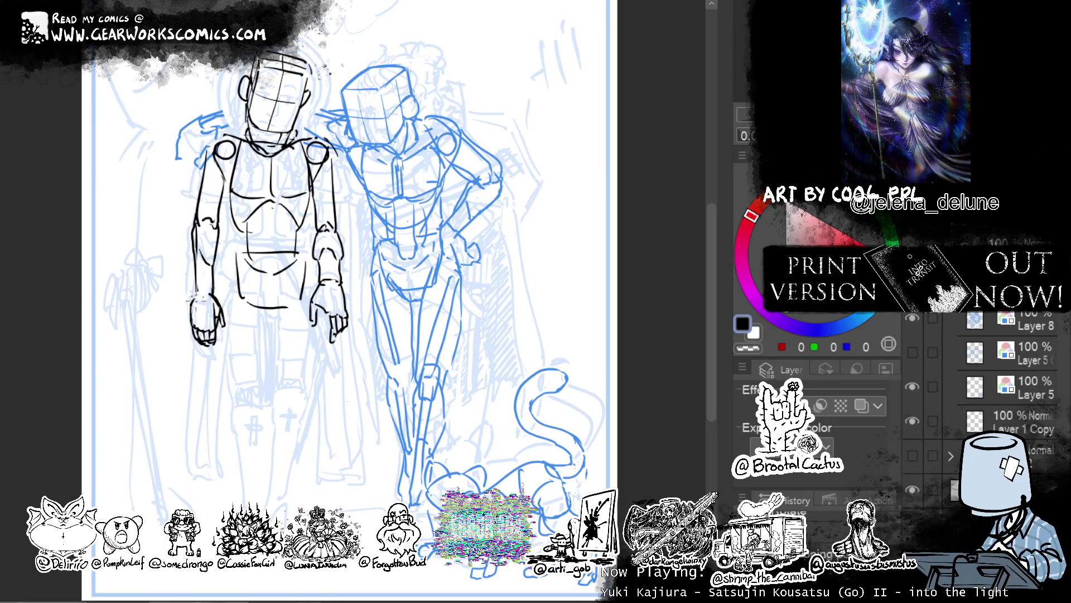
left_click_drag(202, 289, 219, 349)
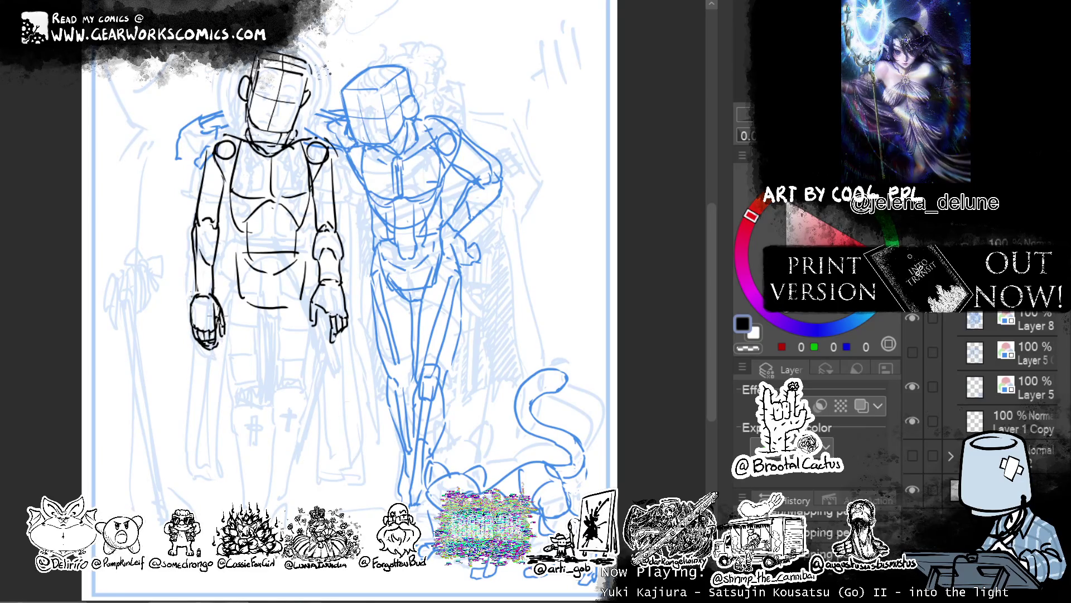
Add a curved upper-arm line, then try moving the outer arm down and cancel it.
key("c")
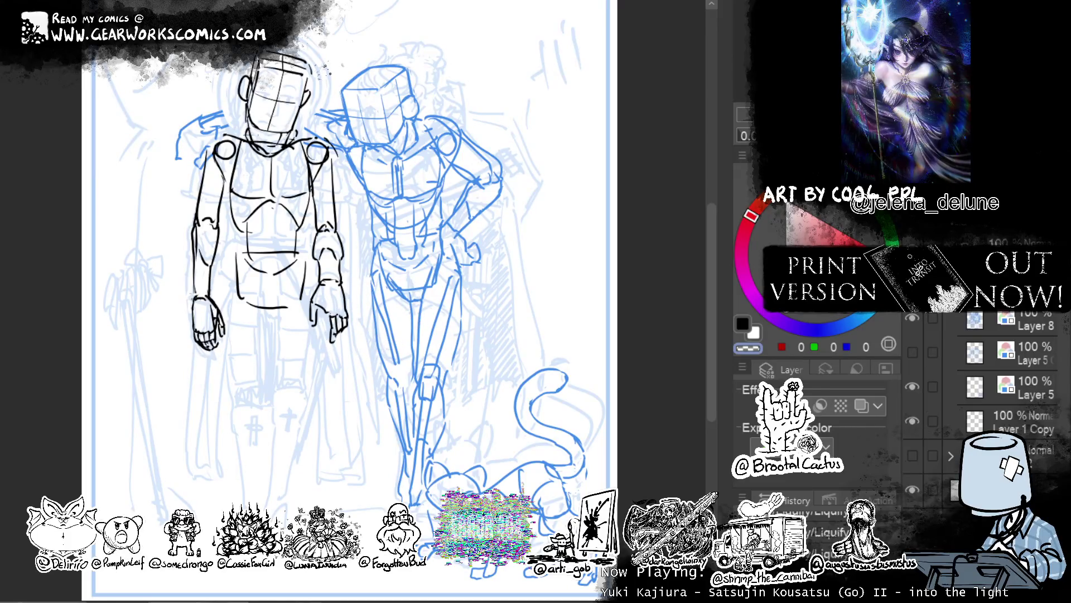
mouse_move(220, 224)
left_mouse_down()
mouse_move(173, 243)
mouse_move(215, 215)
left_mouse_up()
left_click(277, 413)
left_click_drag(212, 356, 234, 375)
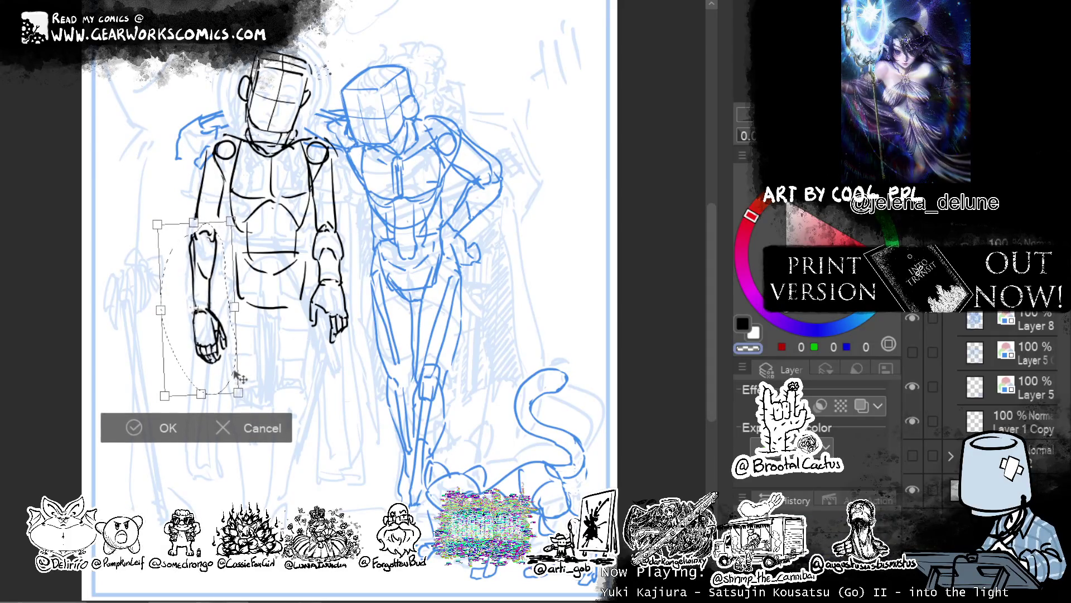
left_click(260, 424)
key("ctrl+d")
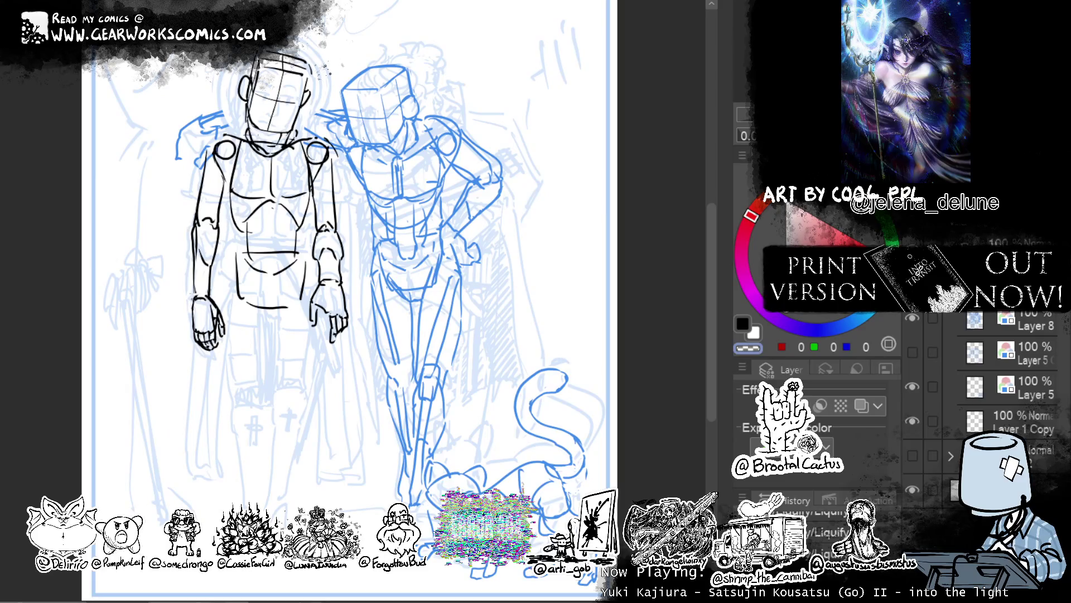
Add a short elbow line, then lasso the outer hand and delete it.
left_click_drag(199, 219, 192, 242)
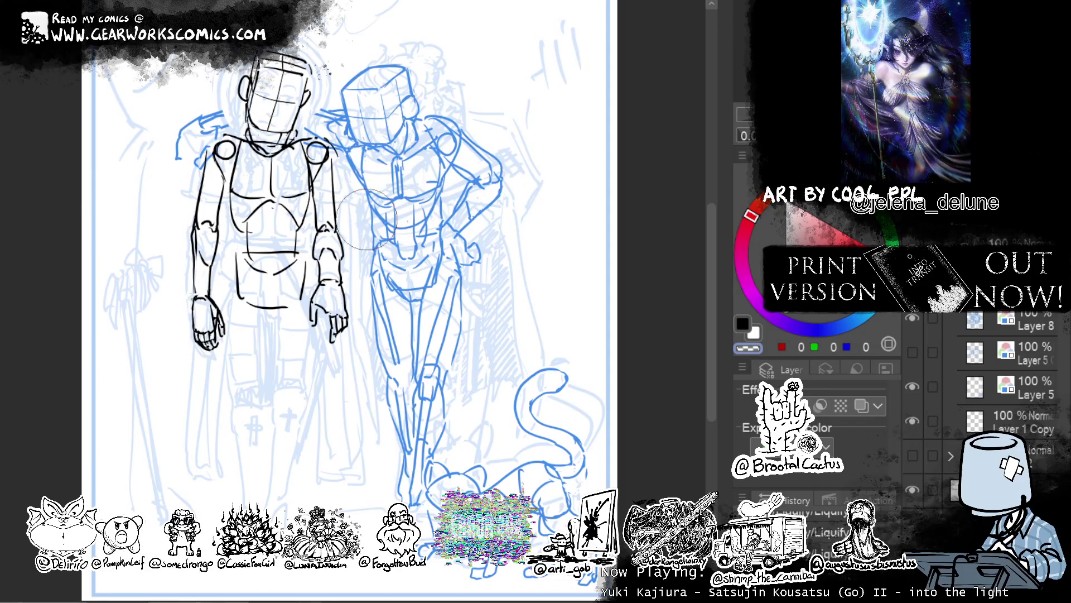
key("m")
left_click_drag(212, 293, 240, 304)
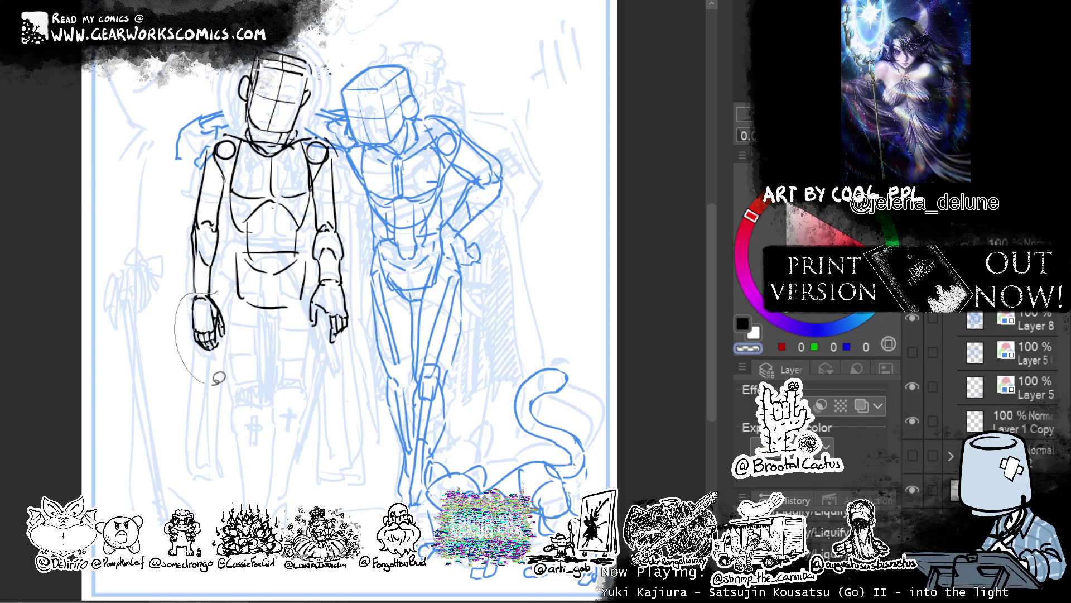
key("Delete")
key("ctrl+d")
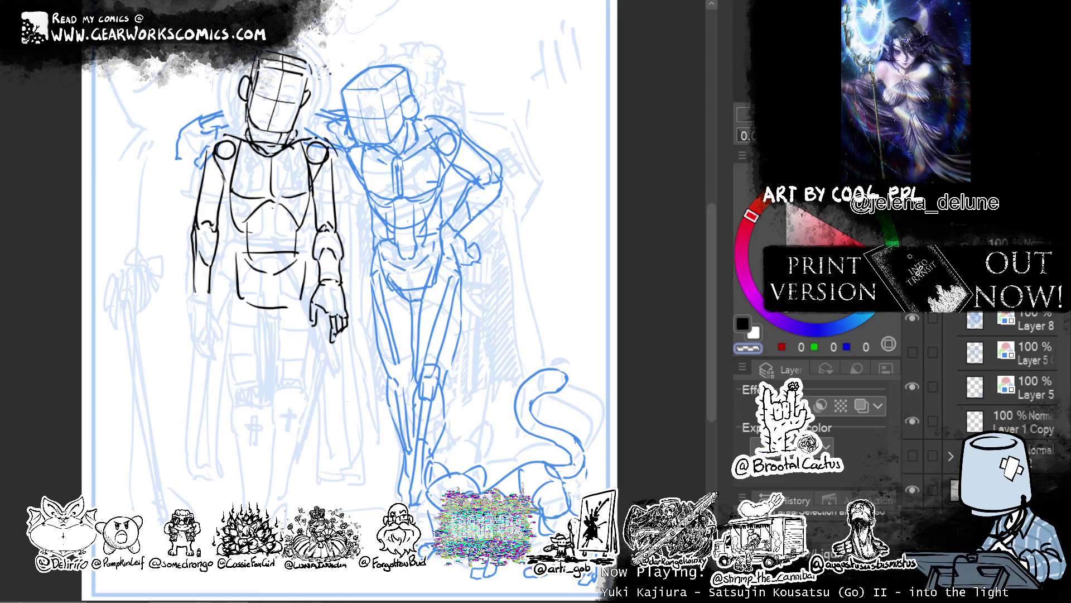
Sketch a new black hand on the forearm with fingers, outer edge and thumb, undoing the last strokes.
key("c")
mouse_move(194, 291)
left_mouse_down()
mouse_move(187, 330)
mouse_move(216, 332)
left_mouse_up()
mouse_move(206, 331)
left_mouse_down()
mouse_move(213, 310)
mouse_move(217, 329)
left_mouse_up()
left_click_drag(209, 293, 220, 321)
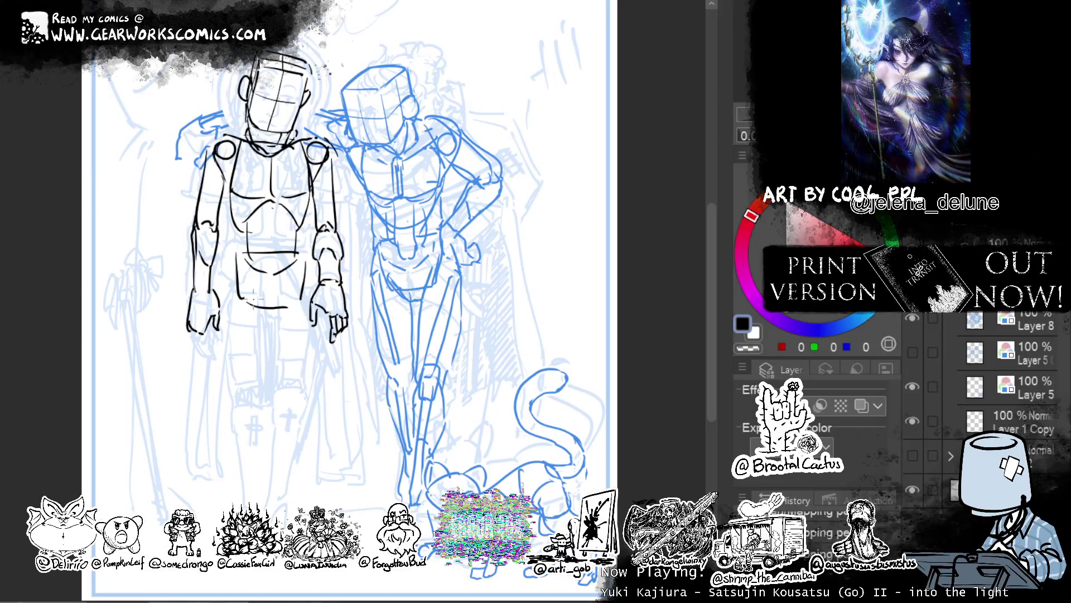
mouse_move(218, 311)
left_mouse_down()
mouse_move(221, 329)
mouse_move(222, 319)
mouse_move(199, 356)
left_mouse_up()
left_click_drag(186, 325, 187, 344)
left_click_drag(207, 298, 215, 322)
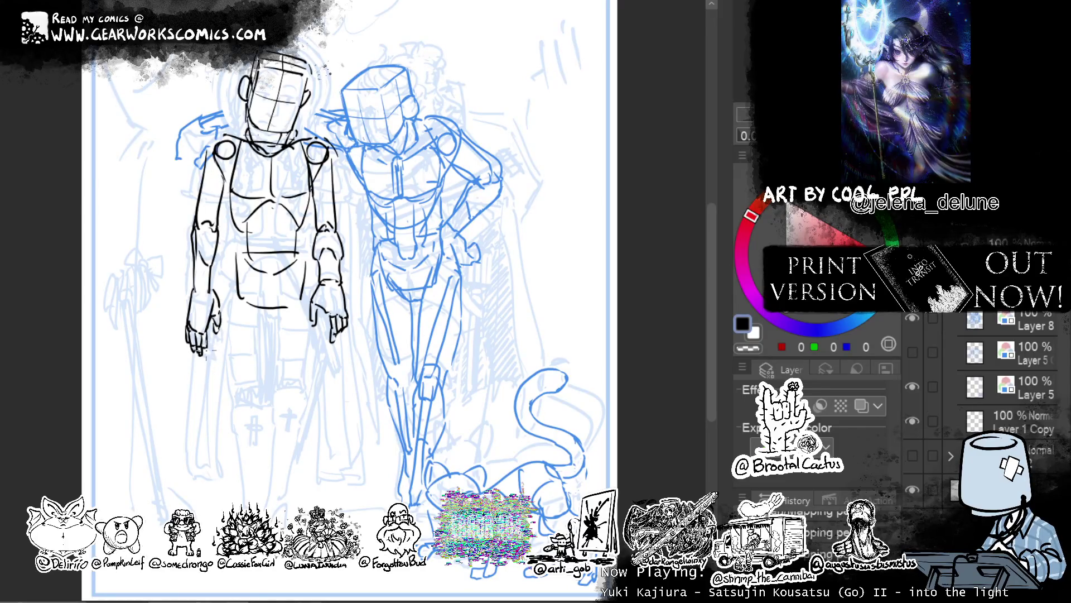
key("ctrl+z")
key("c")
key("c")
key("c")
key("c")
Lasso the new hand, narrow it slightly and rotate it counter-clockwise.
mouse_move(214, 285)
left_mouse_down()
mouse_move(250, 377)
mouse_move(248, 330)
left_mouse_up()
key("ctrl+t")
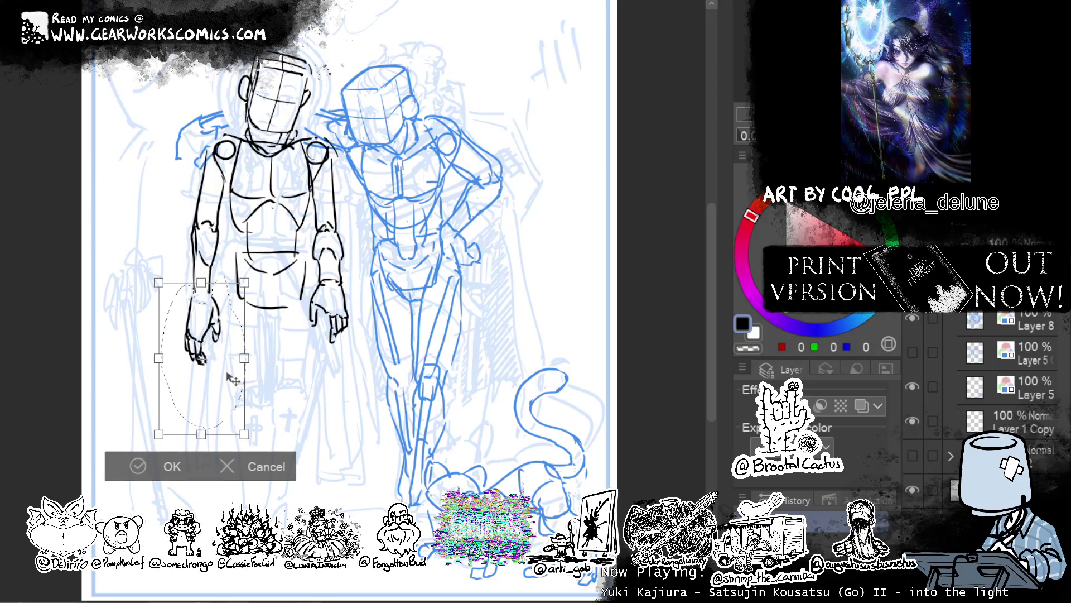
left_click_drag(244, 358, 240, 358)
left_click_drag(263, 397, 295, 379)
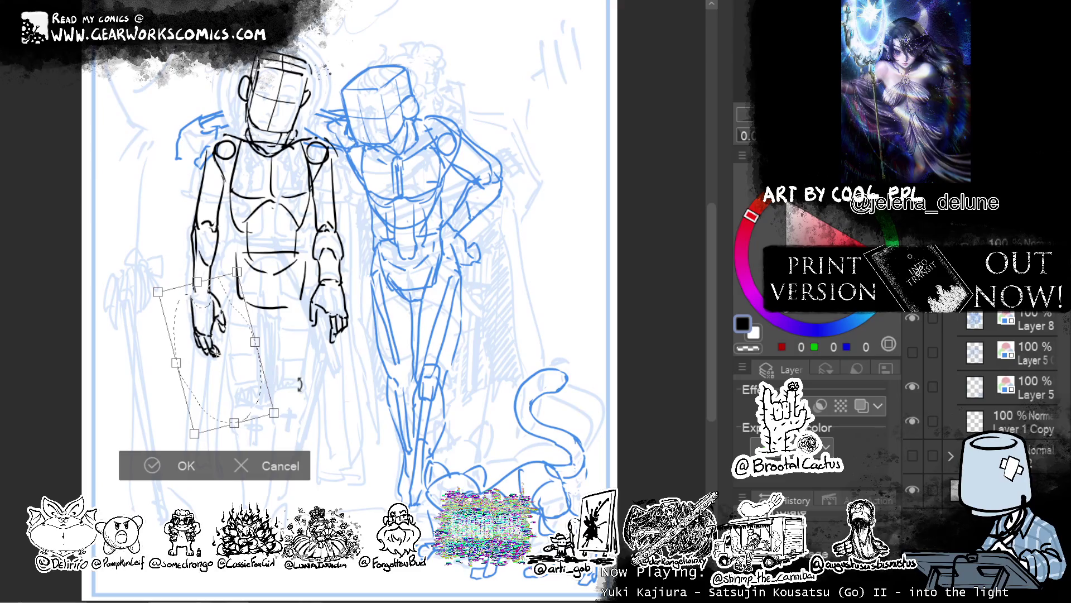
left_click(187, 465)
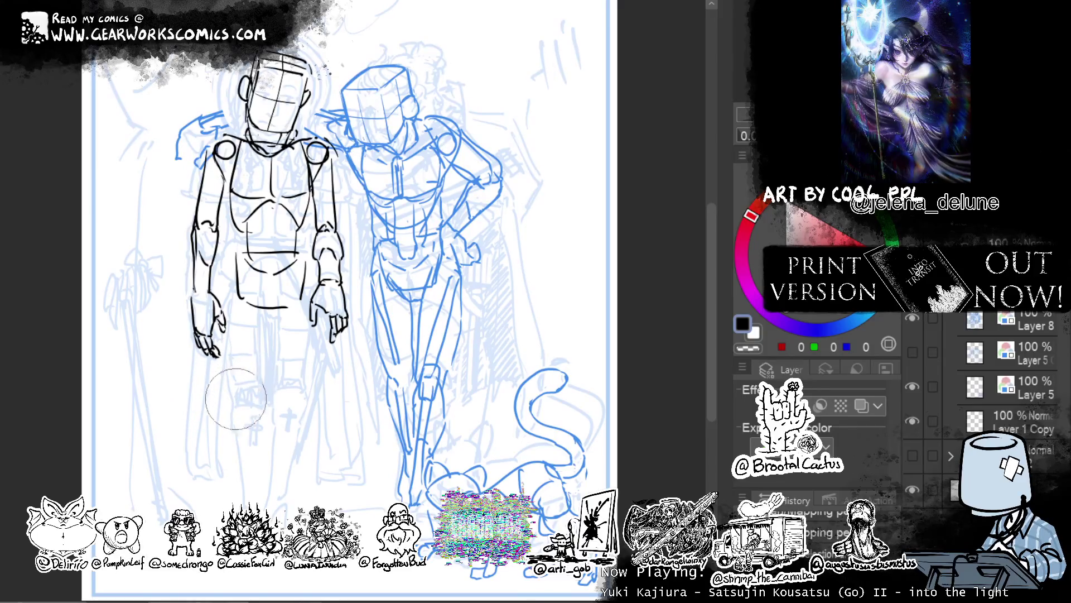
Liquify the fingertips, left arm, chest, waist and hip lines into smoother curves.
left_click_drag(240, 385, 196, 389)
left_click_drag(208, 343, 219, 353)
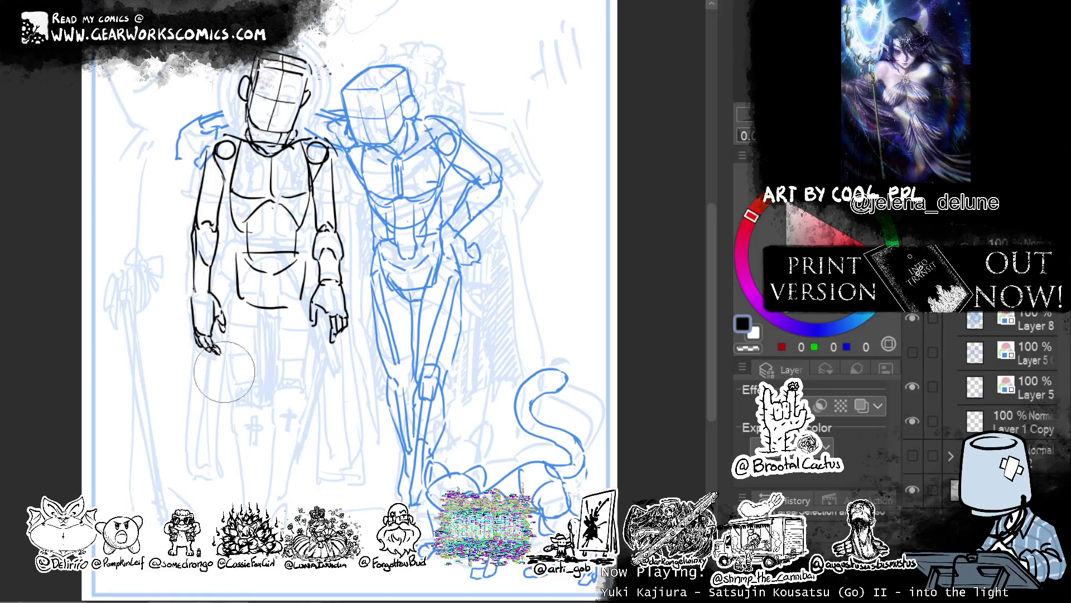
left_click_drag(217, 371, 188, 357)
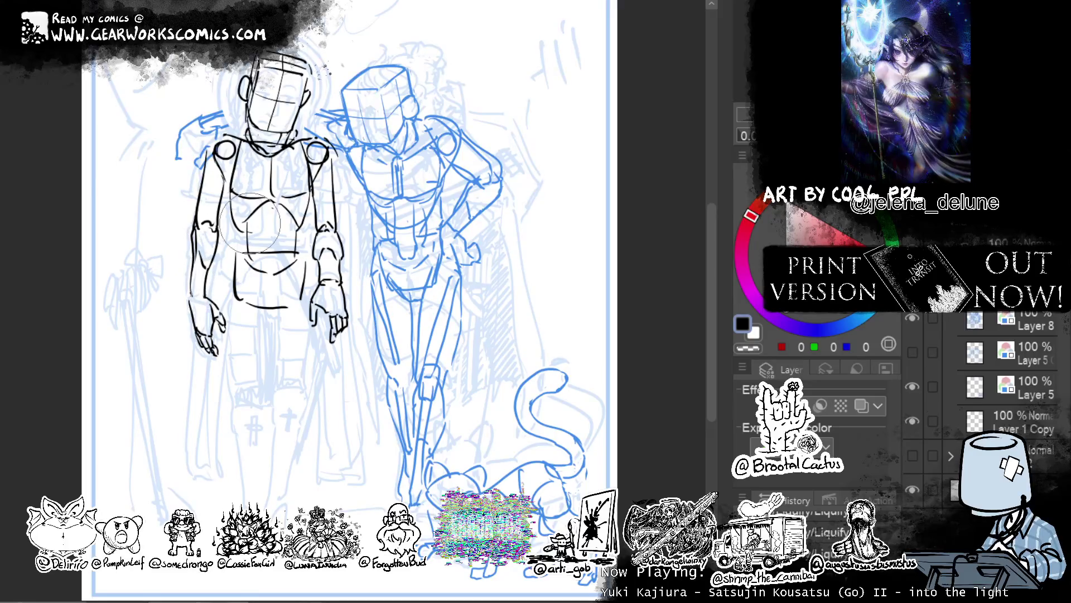
left_click_drag(212, 254, 202, 245)
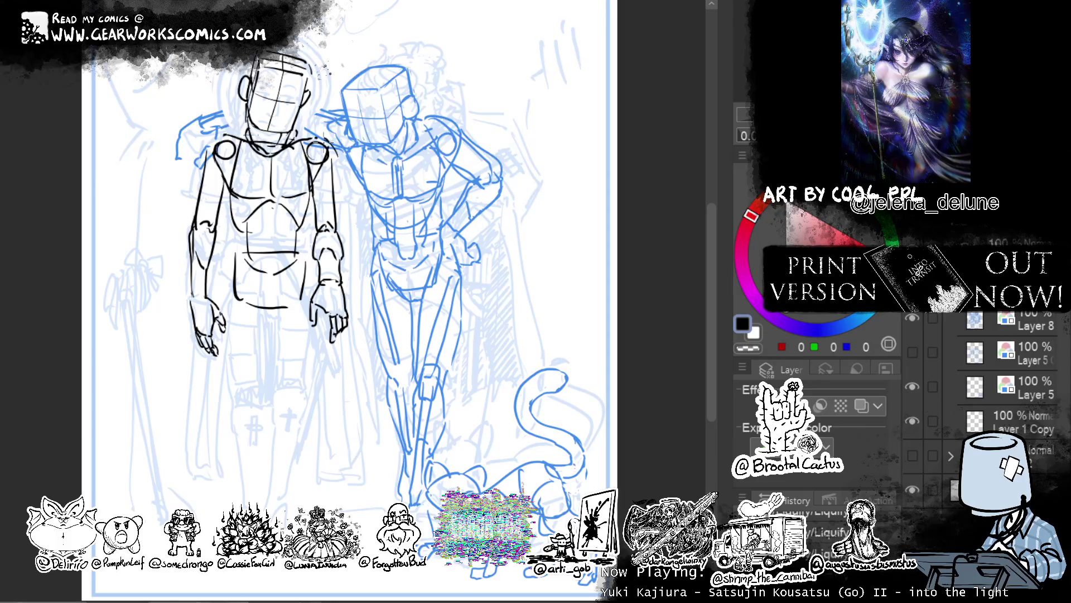
mouse_move(232, 200)
left_mouse_down()
mouse_move(246, 218)
mouse_move(246, 250)
left_mouse_up()
left_click_drag(301, 211, 305, 253)
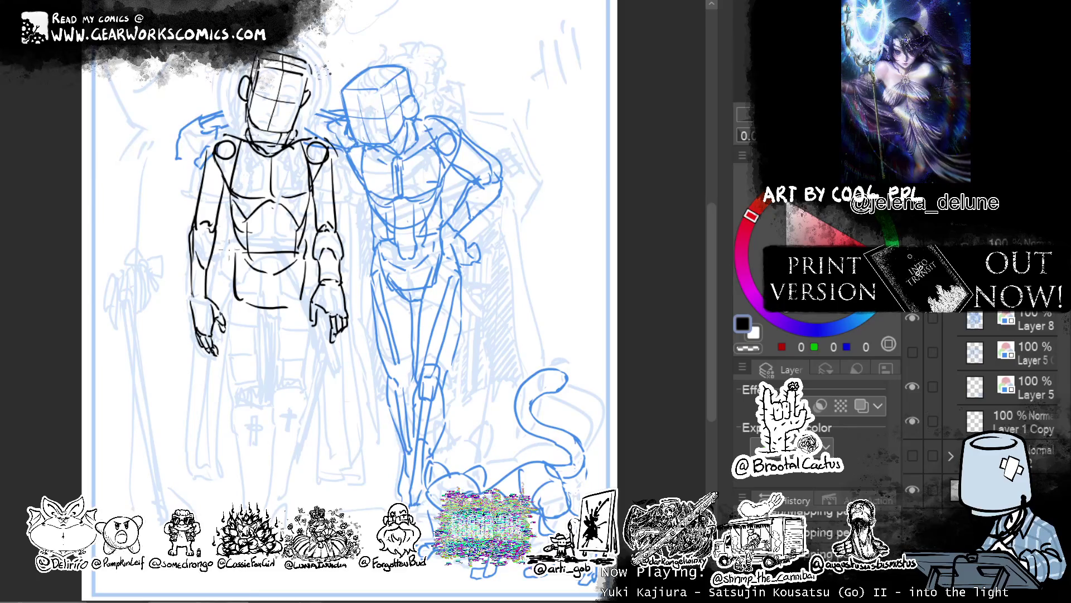
left_click_drag(230, 241, 252, 301)
left_click_drag(298, 272, 292, 310)
left_click_drag(561, 321, 554, 225)
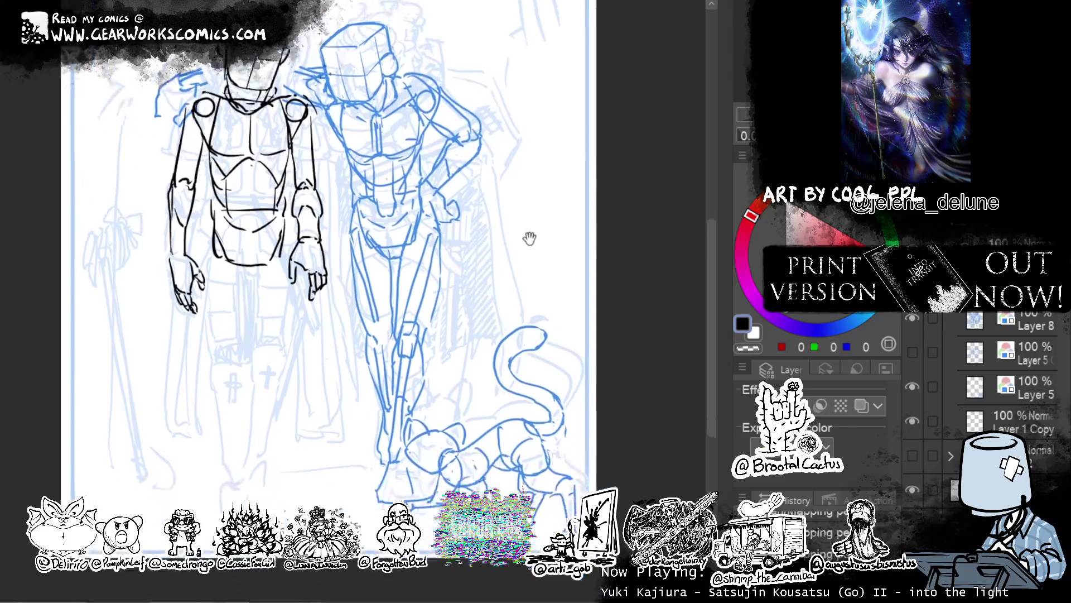
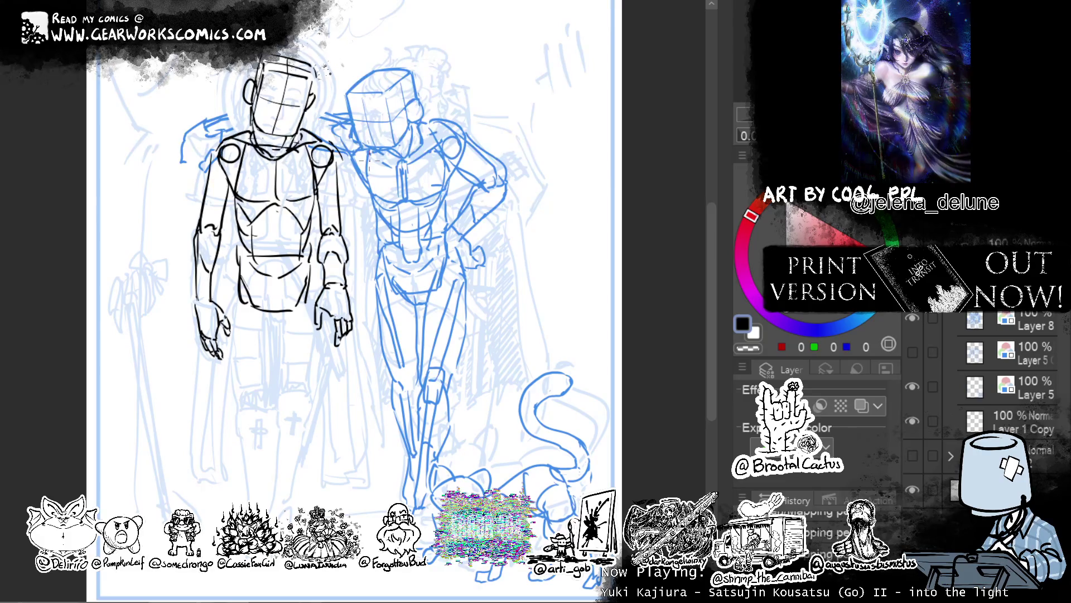
Ink the left figure's torso side, the line below the hips, the leg outline and the boot.
left_click_drag(236, 266, 233, 352)
left_click_drag(277, 311, 277, 399)
mouse_move(233, 332)
left_mouse_down()
mouse_move(241, 397)
mouse_move(268, 390)
mouse_move(273, 504)
left_mouse_up()
mouse_move(248, 415)
left_mouse_down()
mouse_move(249, 393)
mouse_move(265, 415)
mouse_move(250, 502)
left_mouse_up()
Remove the stray line below the boot, then redraw the boot's left edge, inner lower leg and thigh line.
key("ctrl+z")
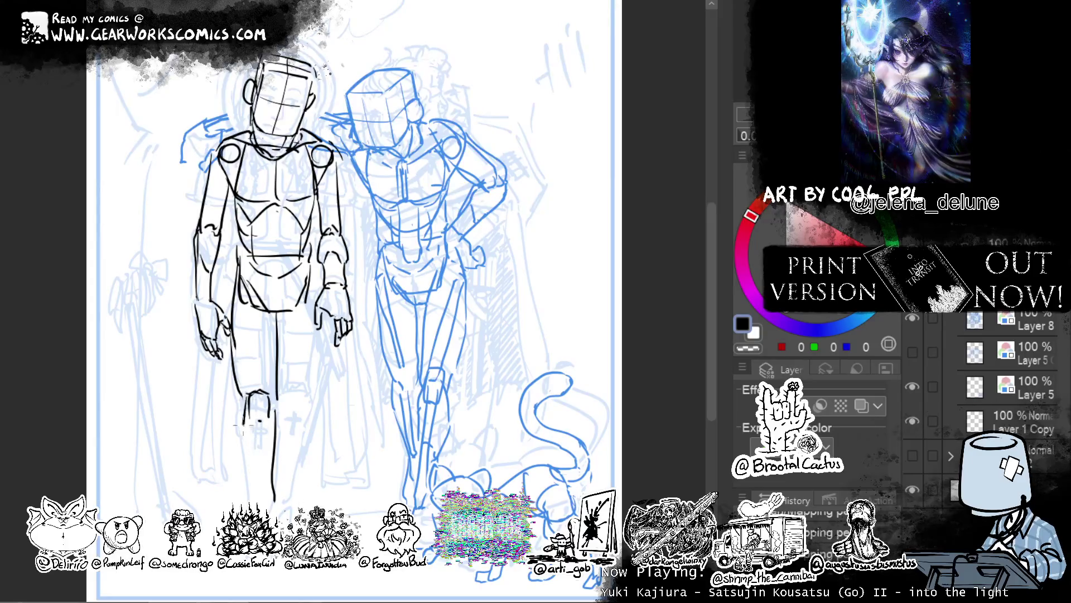
left_click_drag(245, 393, 242, 433)
left_click_drag(247, 416, 264, 496)
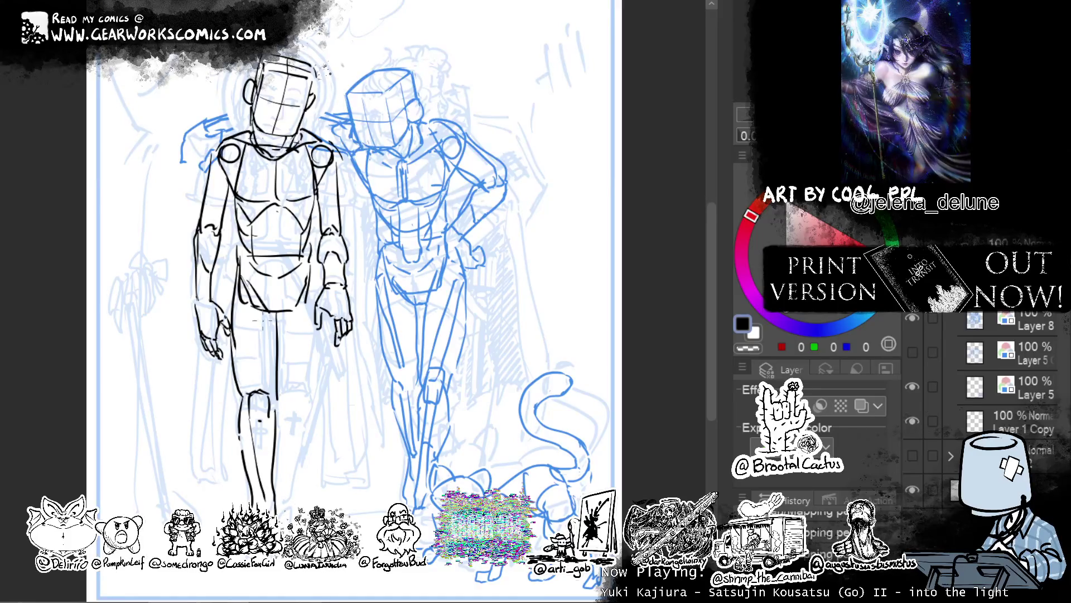
left_click_drag(267, 289, 246, 383)
left_click_drag(501, 329, 466, 261)
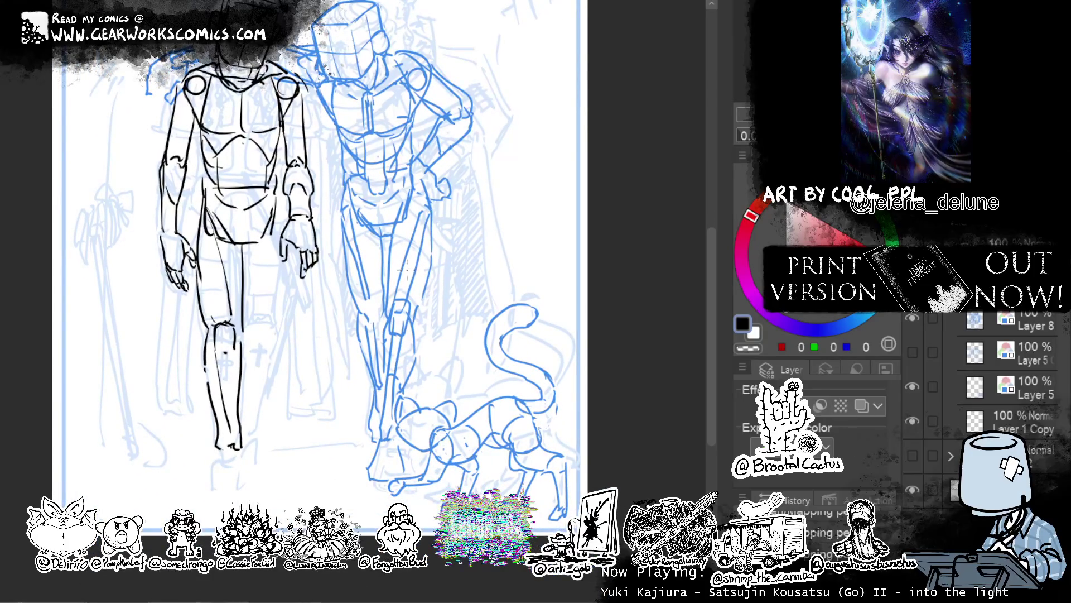
Ink the left figure's foot and the bottom edge of the foot.
mouse_move(215, 476)
left_mouse_down()
mouse_move(223, 451)
mouse_move(212, 481)
mouse_move(244, 464)
mouse_move(248, 479)
left_mouse_up()
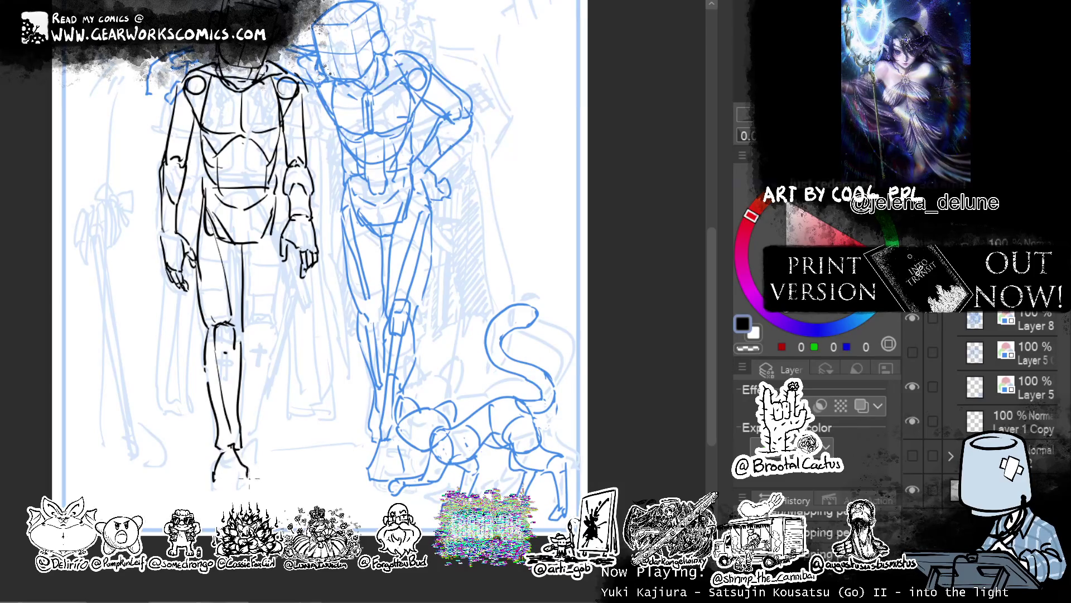
left_click_drag(223, 487, 239, 487)
left_click_drag(541, 352, 611, 451)
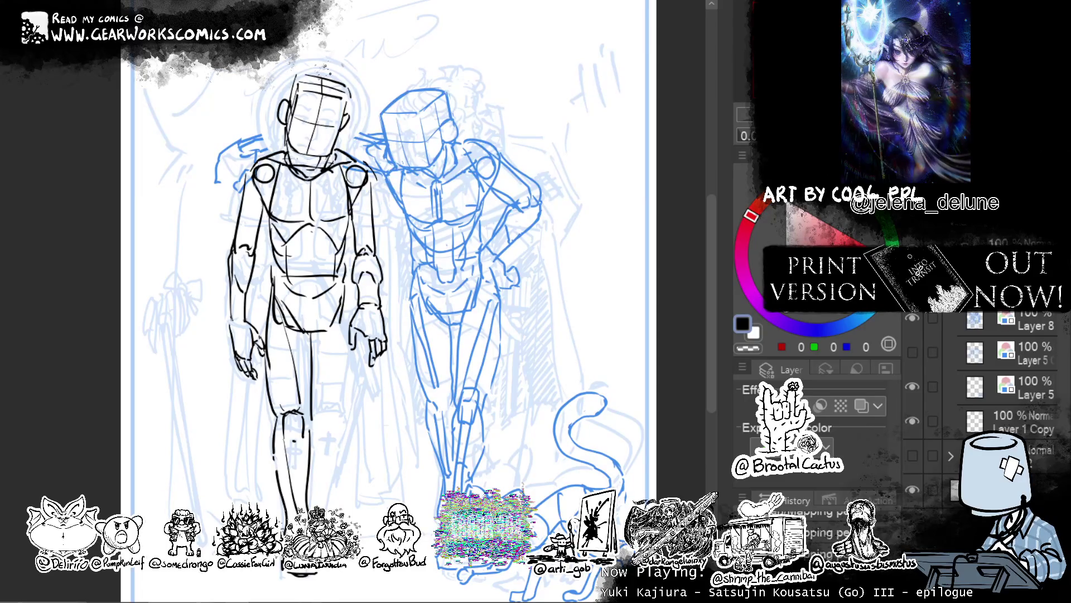
Bring up the File menu and dismiss it without choosing a command.
key("alt+f")
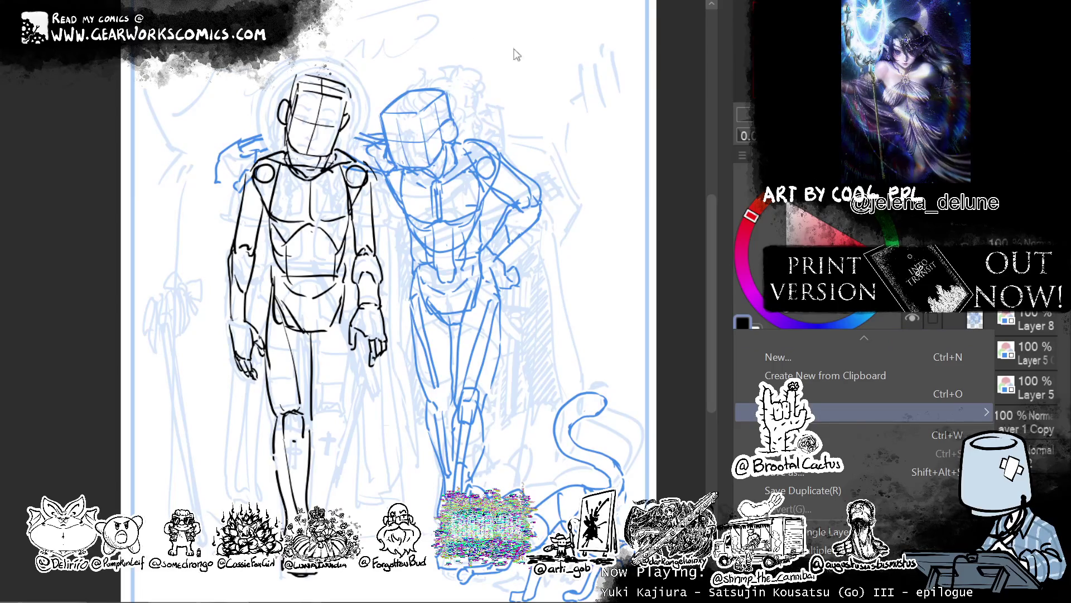
key("Escape")
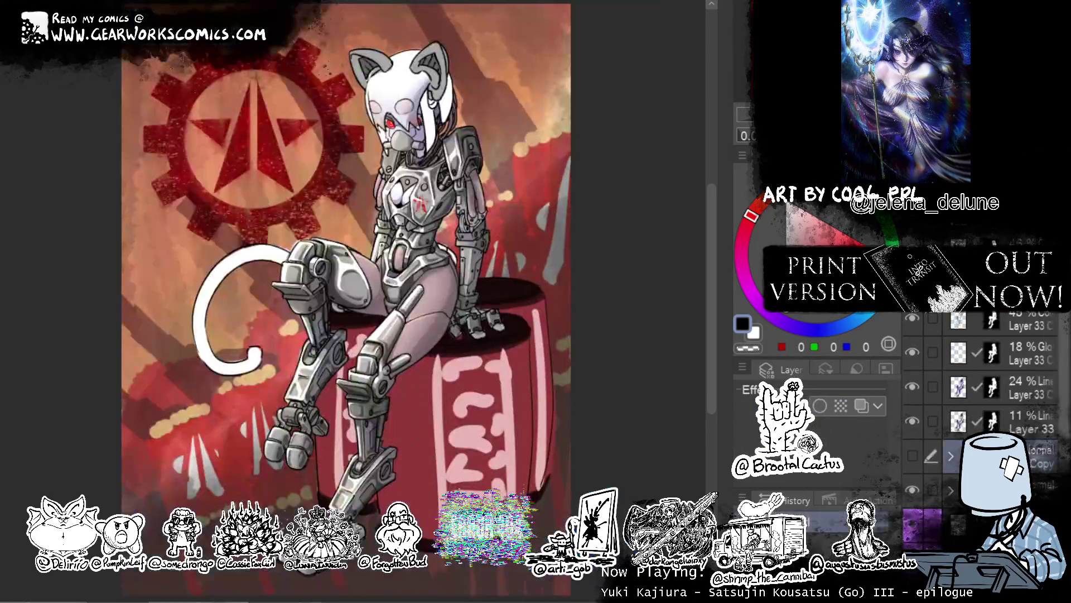
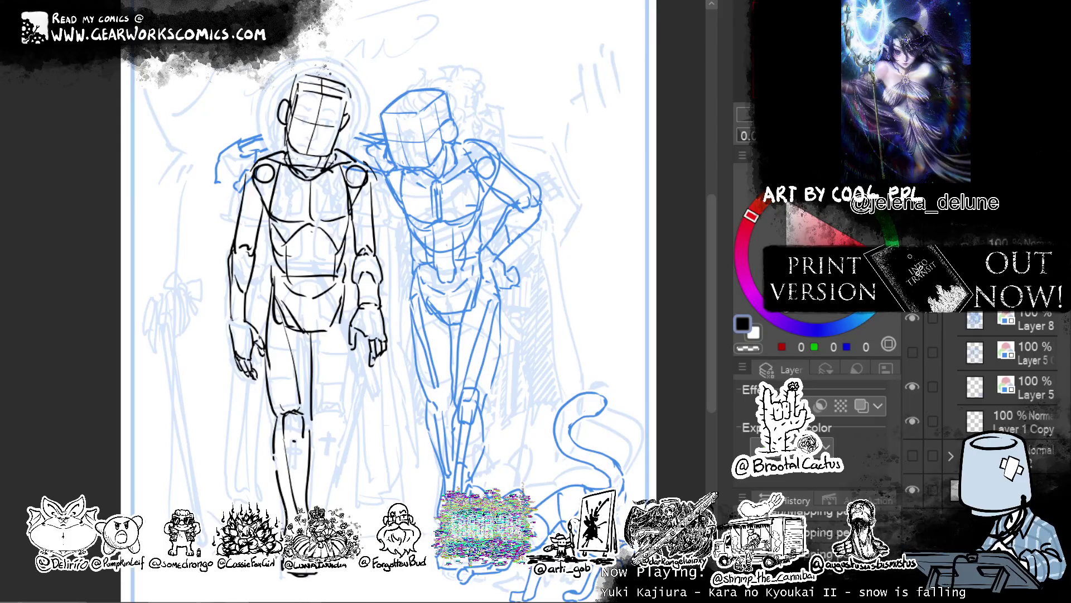
Ink the left figure's right hip and leg line, redoing the strokes until they fit.
left_click_drag(595, 317, 614, 279)
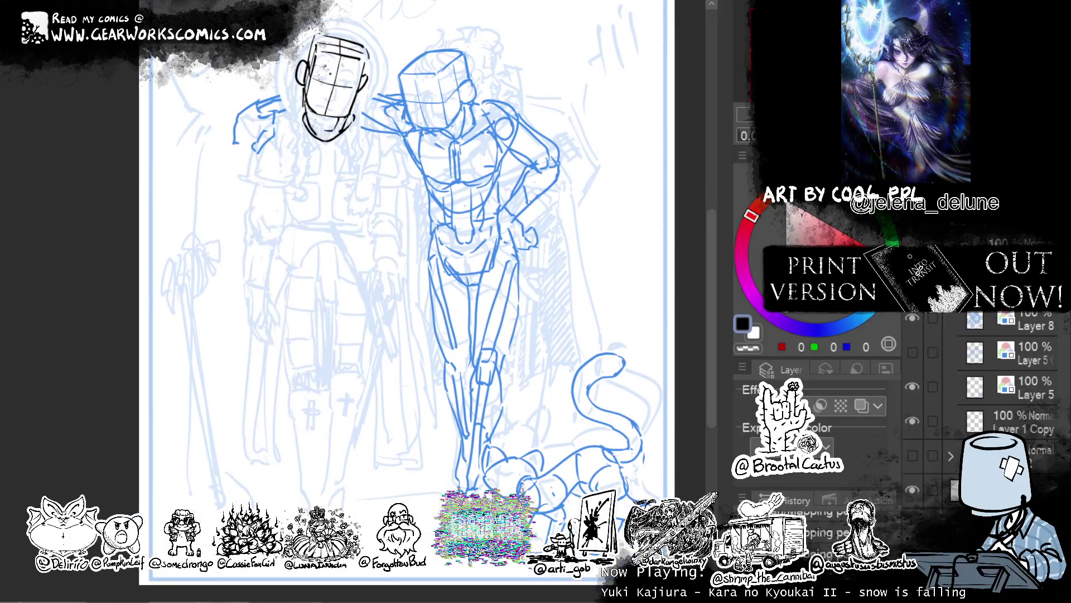
left_click_drag(366, 254, 365, 355)
key("ctrl+z")
left_click_drag(366, 249, 361, 386)
key("ctrl+z")
left_click_drag(376, 313, 366, 374)
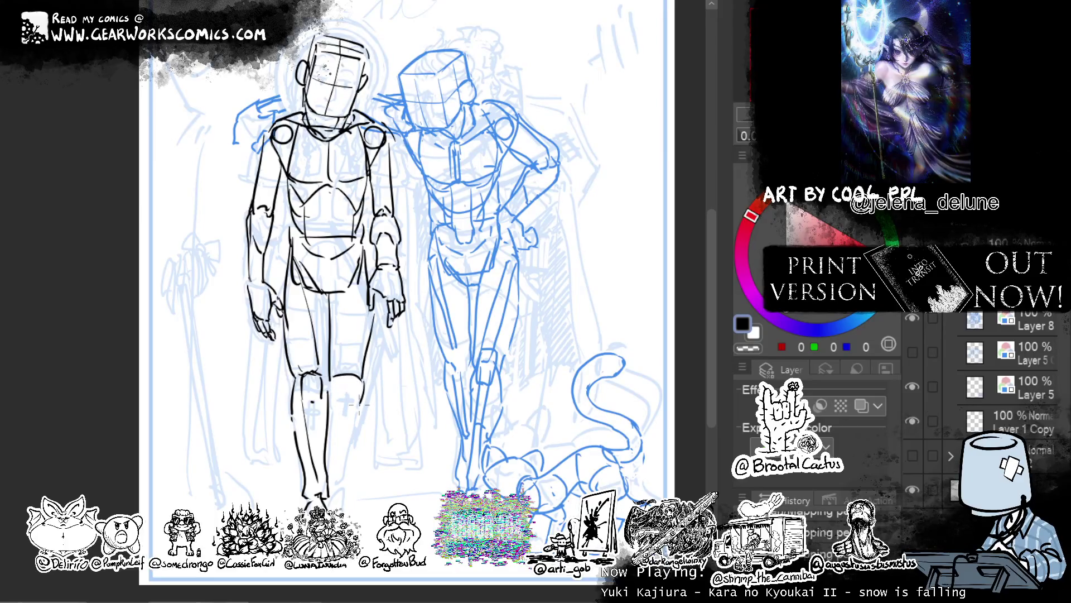
Ink the outer right leg, the bend across the knee, the inner leg and the V-shaped crotch.
key("ctrl+z")
key("ctrl+z")
key("ctrl+z")
left_click_drag(371, 309, 346, 472)
key("ctrl+z")
mouse_move(338, 385)
left_mouse_down()
mouse_move(357, 381)
mouse_move(336, 494)
left_mouse_up()
left_click_drag(340, 390, 332, 485)
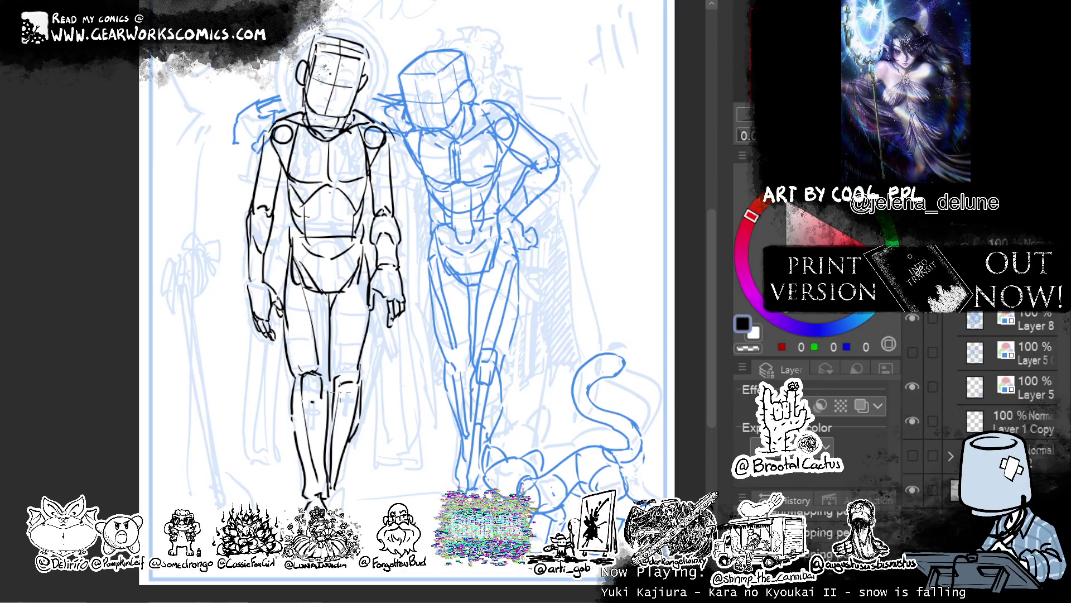
left_click_drag(322, 293, 329, 316)
Add a short line at the crotch, reframe both figures, and switch on the Layer Color tint.
left_click_drag(504, 199, 536, 289)
left_click_drag(385, 384, 393, 401)
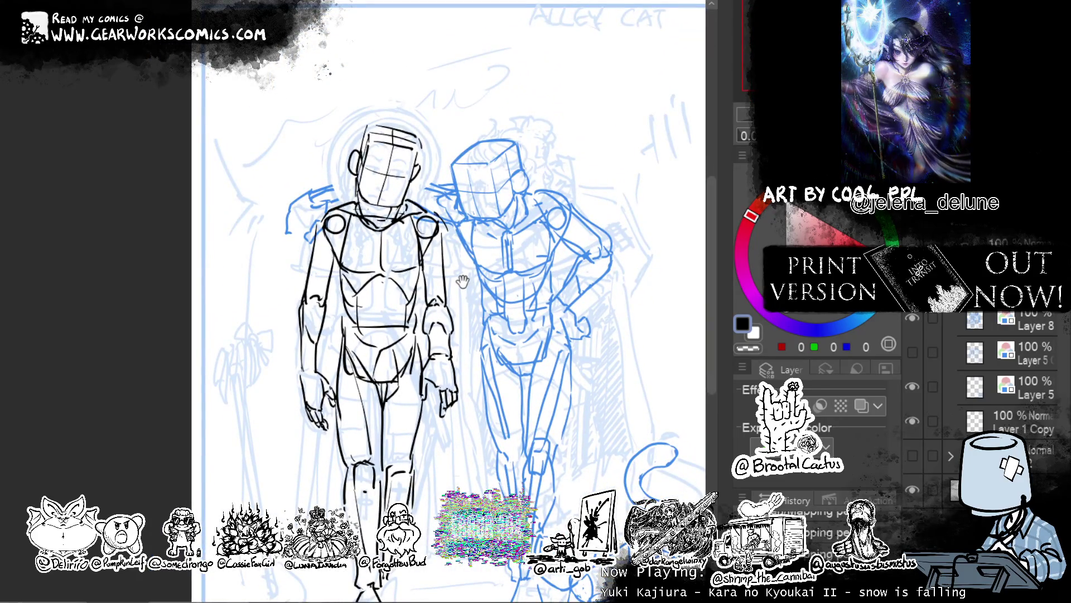
left_click_drag(538, 193, 463, 123)
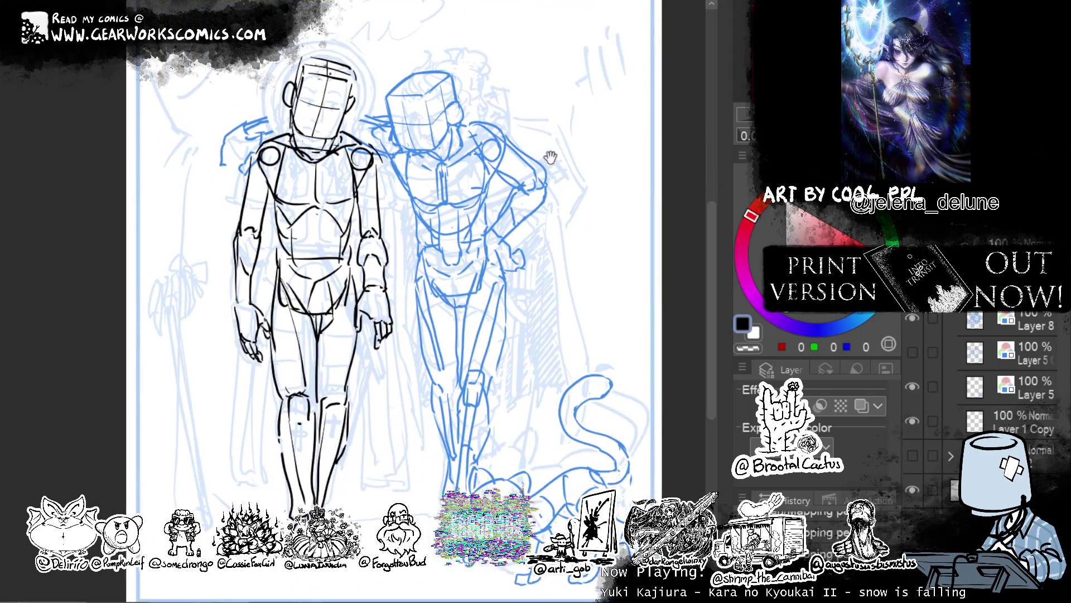
left_click_drag(550, 154, 471, 106)
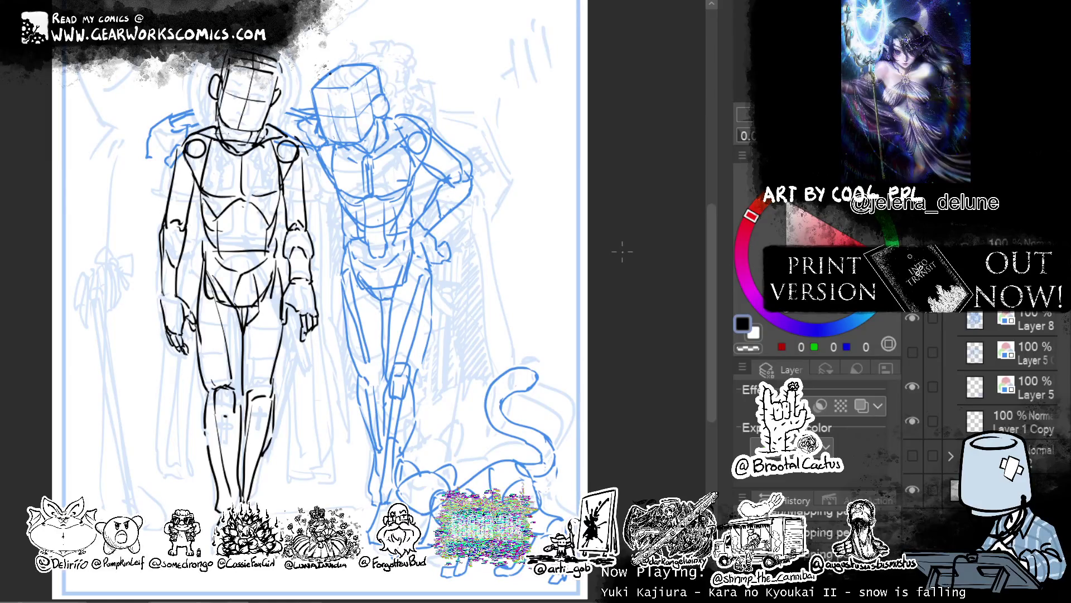
mouse_move(532, 332)
left_mouse_down()
mouse_move(588, 340)
mouse_move(522, 323)
left_mouse_up()
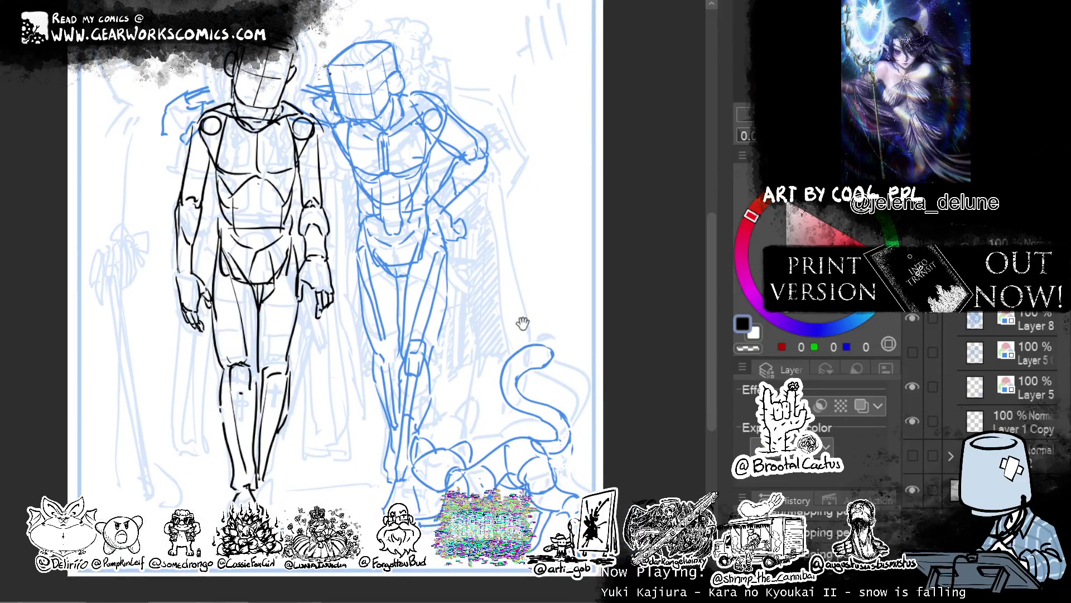
scroll(566, 172, "up", 1)
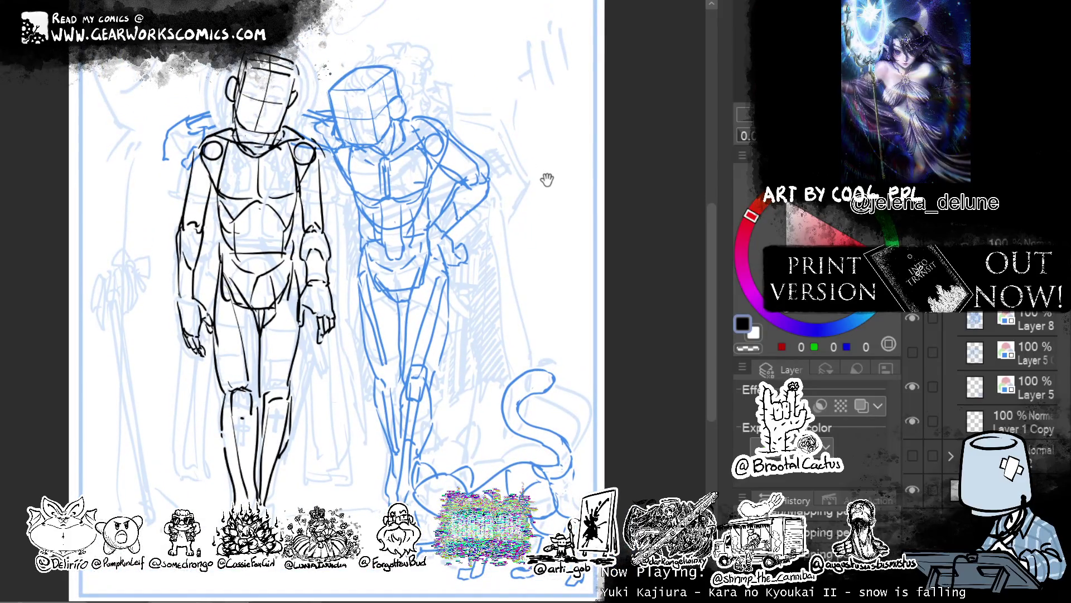
left_click(861, 406)
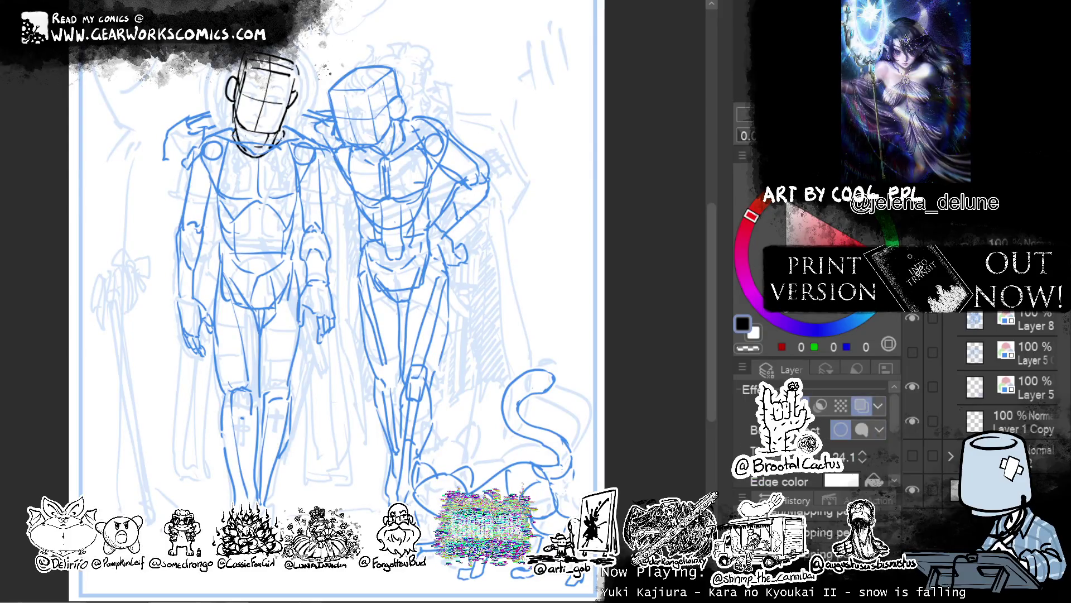
Set the left figure's line layer to a blue Layer Color, hiding and showing it to compare.
left_click(862, 403)
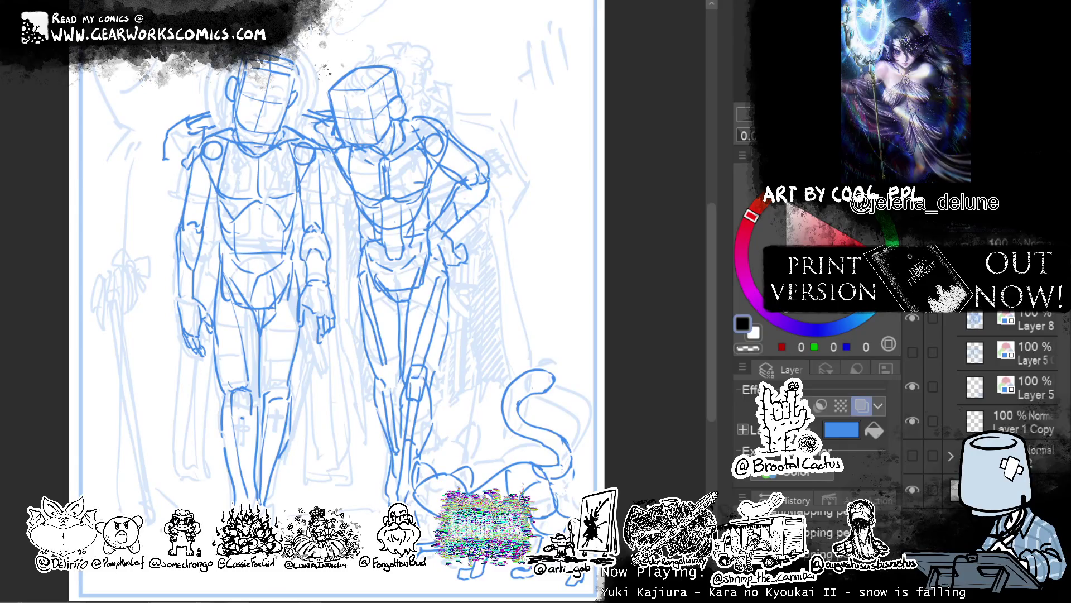
scroll(1004, 380, "down", 1)
scroll(1005, 380, "down", 1)
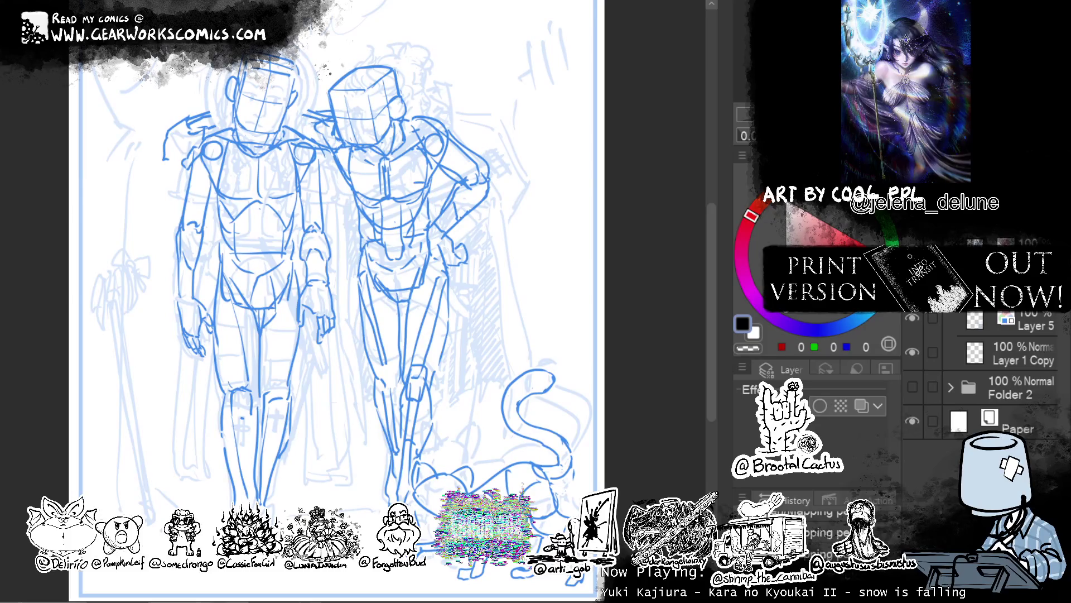
scroll(1005, 379, "up", 3)
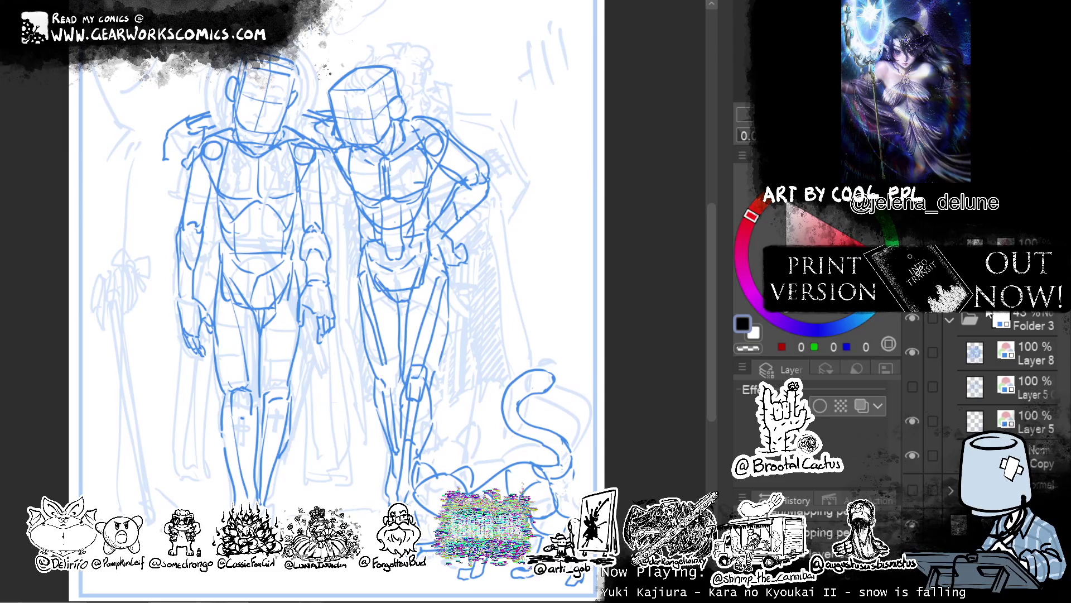
scroll(982, 380, "down", 3)
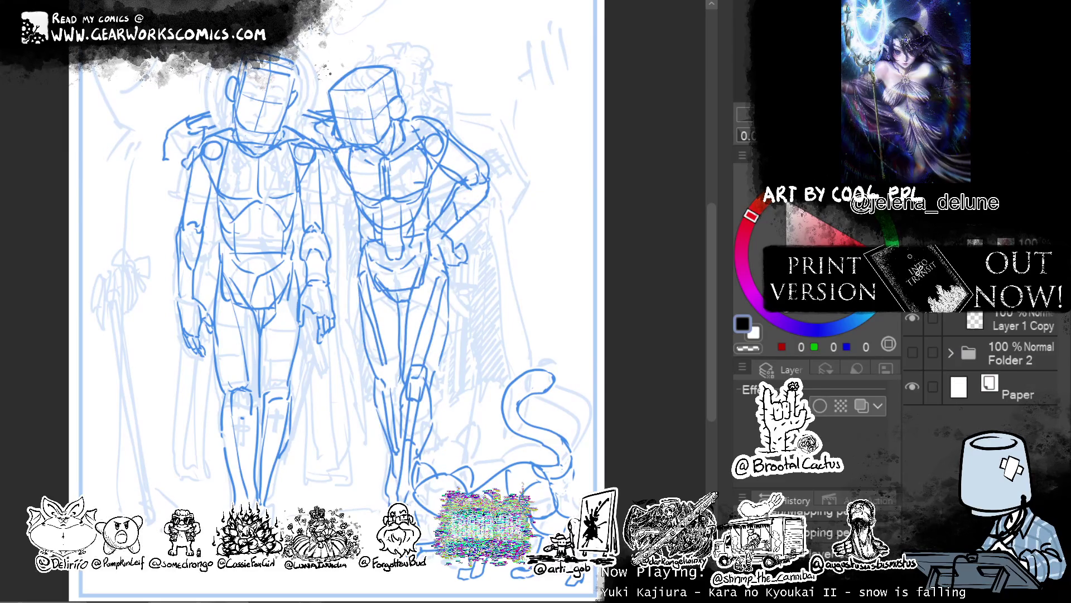
key("ctrl+comma")
key("ctrl+comma")
key("ctrl+comma")
key("ctrl+comma")
scroll(982, 380, "up", 3)
key("ctrl+comma")
key("ctrl+comma")
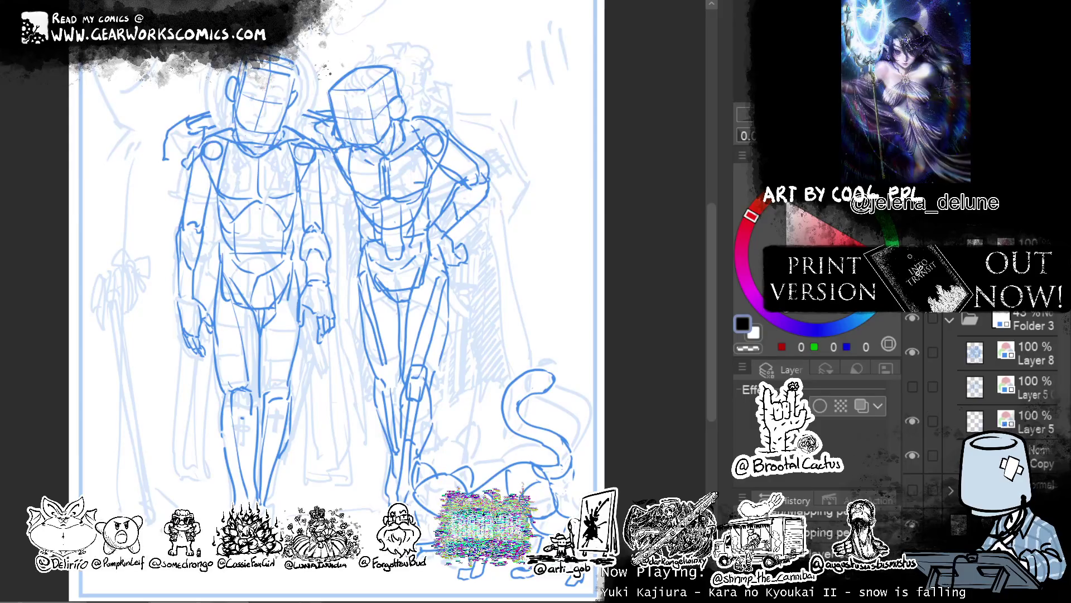
left_click(862, 406)
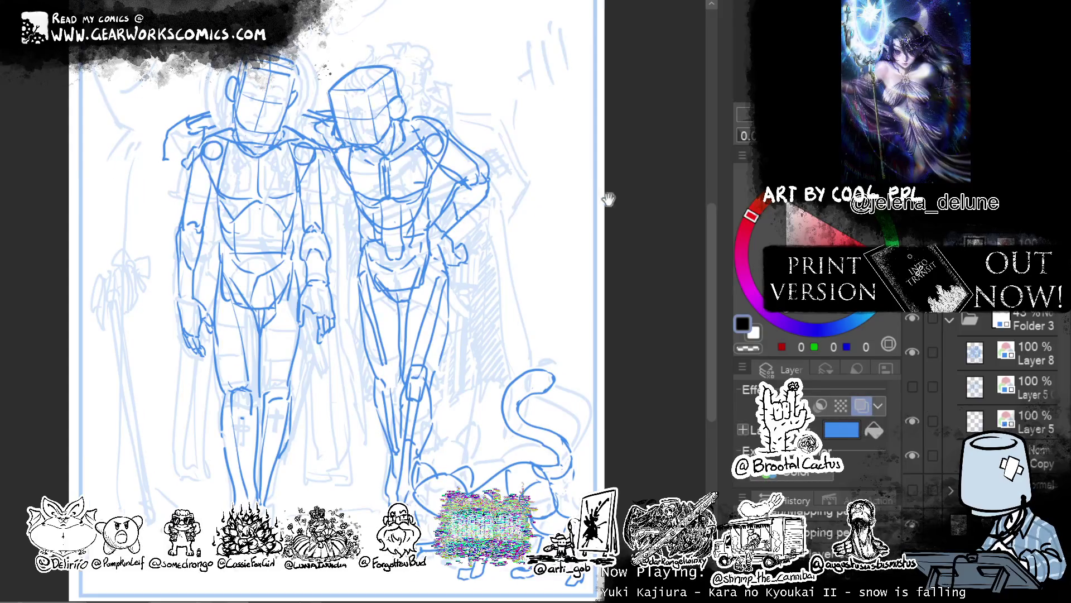
left_click_drag(606, 197, 652, 162)
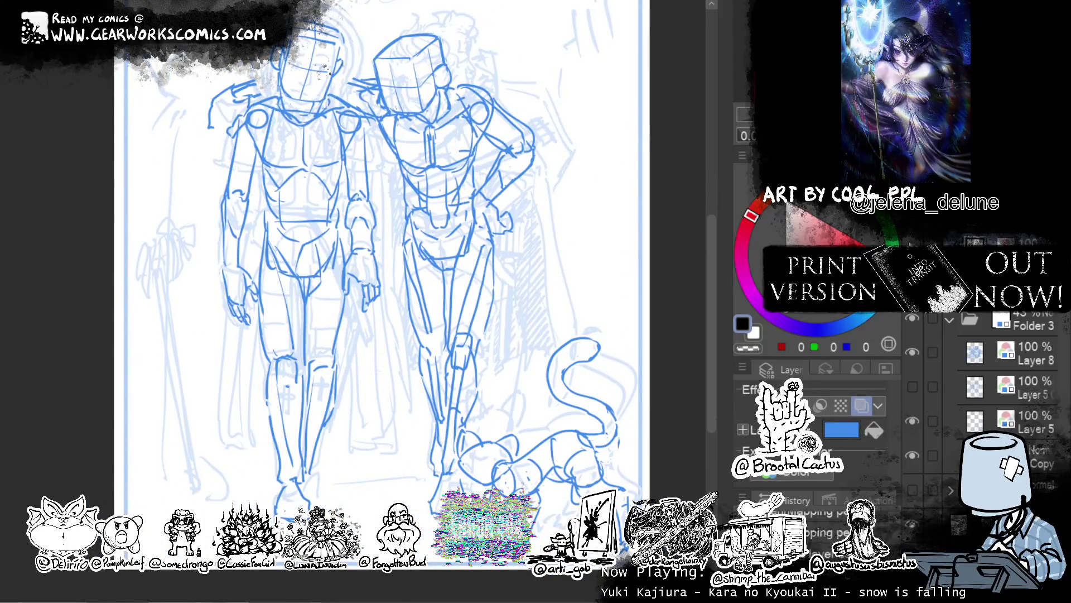
Enable the Border effect and draw a long outlined staff left of the figures.
left_click(820, 406)
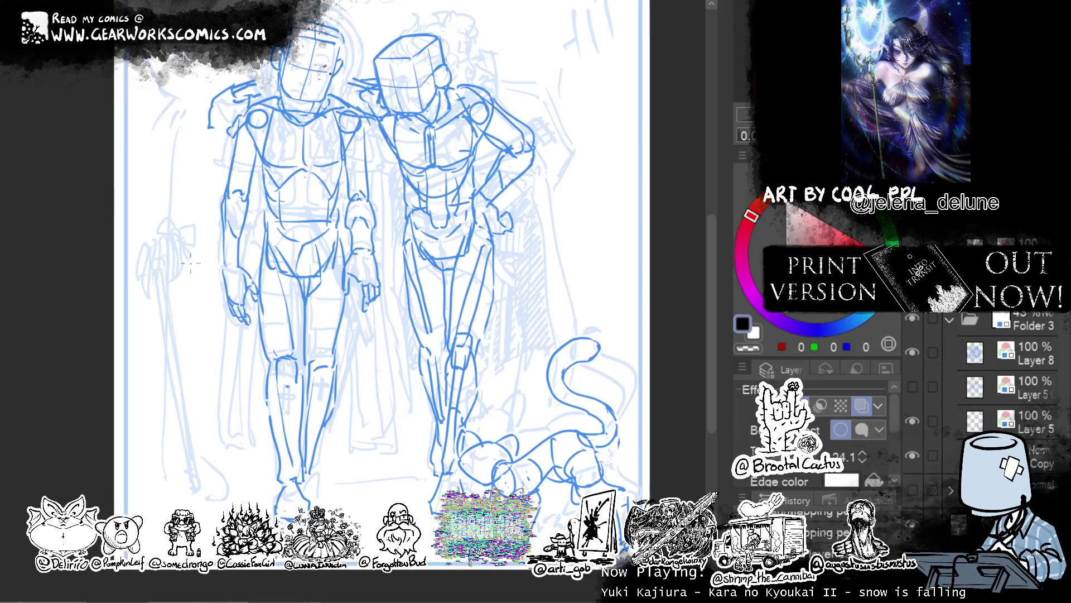
left_click_drag(172, 245, 211, 468)
key("ctrl+z")
left_click_drag(172, 249, 204, 419)
key("ctrl+z")
mouse_move(171, 250)
left_mouse_down()
mouse_move(214, 478)
mouse_move(167, 251)
left_mouse_up()
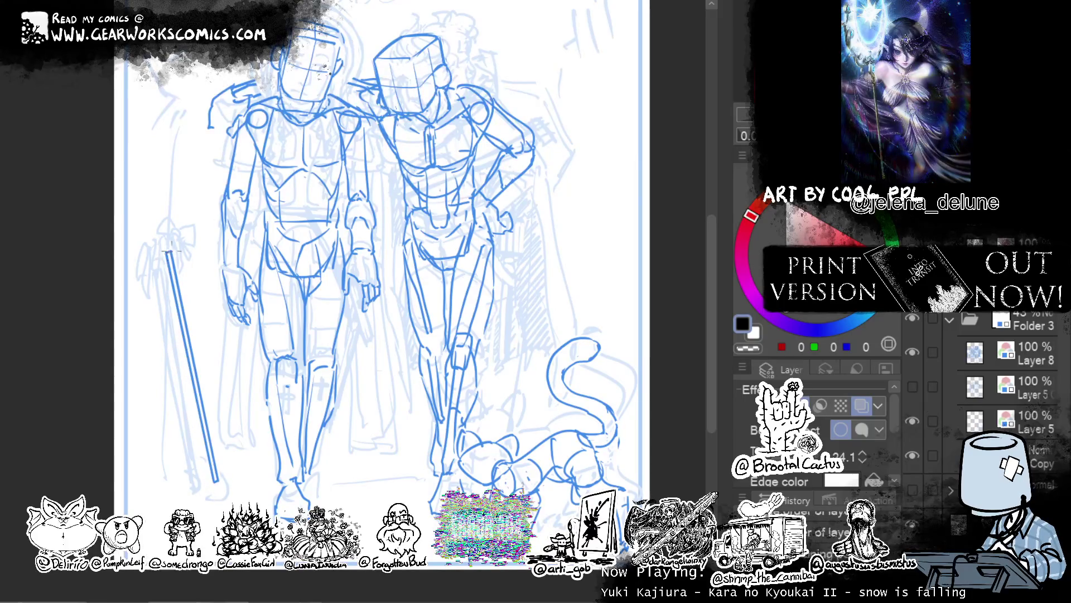
Draw a rounded head on top of the staff with scalloped edges hanging beneath it.
mouse_move(155, 246)
left_mouse_down()
mouse_move(166, 214)
mouse_move(191, 229)
left_mouse_up()
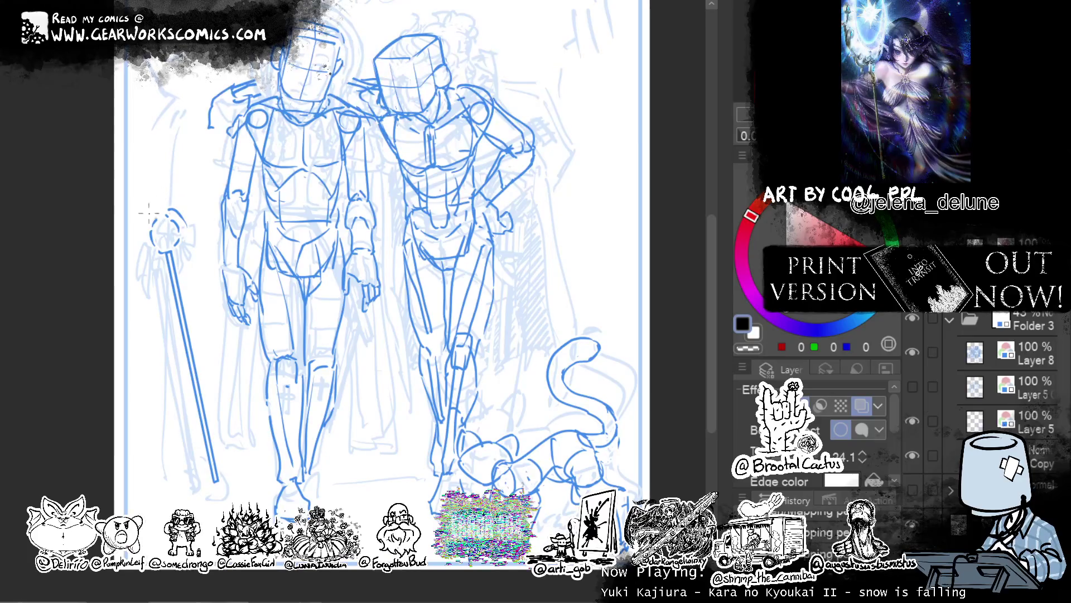
left_click_drag(176, 191, 196, 229)
key("ctrl+z")
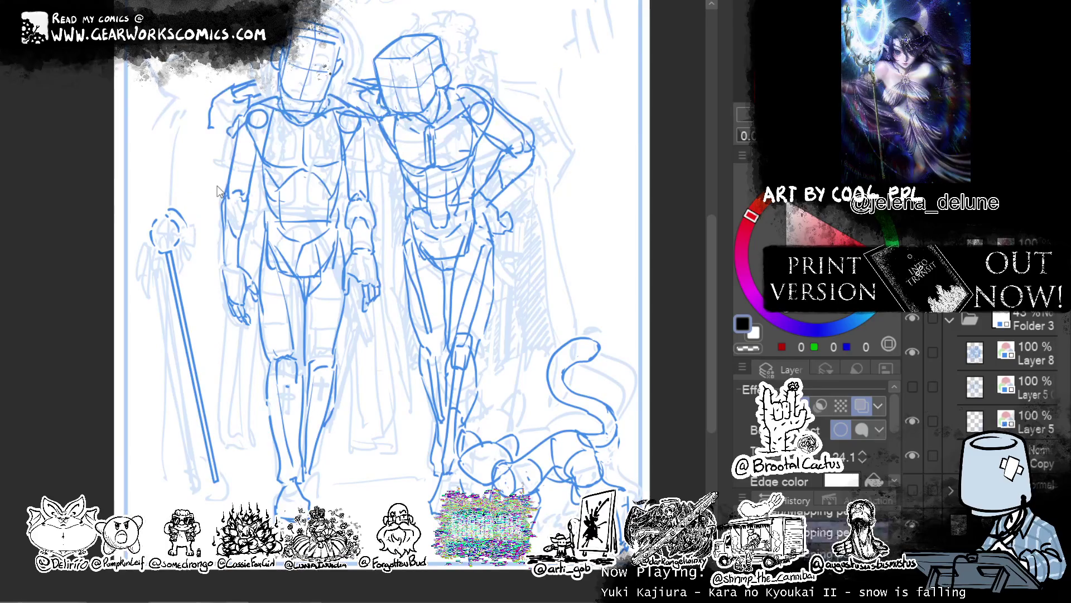
key("ctrl+z")
key("ctrl+z")
key("ctrl+z")
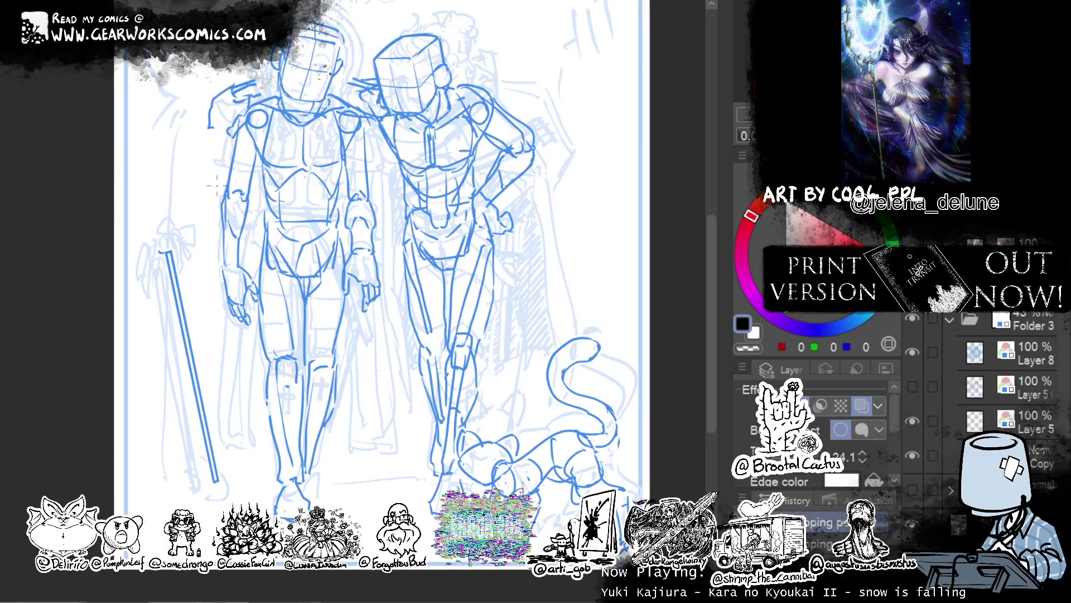
left_click_drag(163, 208, 200, 241)
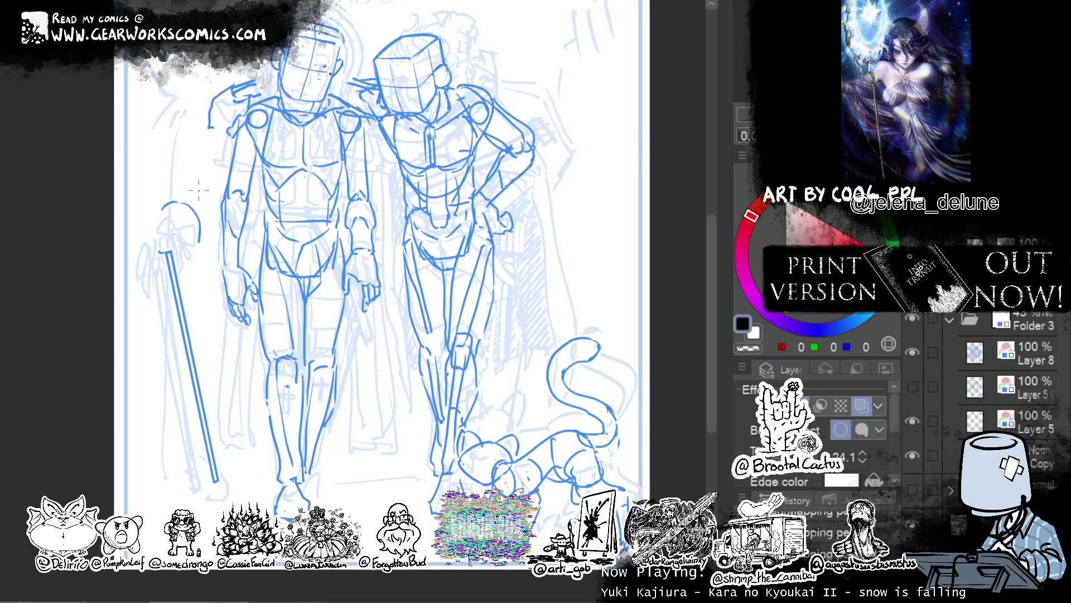
left_click_drag(196, 205, 201, 240)
mouse_move(195, 219)
left_mouse_down()
mouse_move(187, 247)
mouse_move(204, 250)
mouse_move(180, 256)
left_mouse_up()
left_click_drag(171, 246, 159, 255)
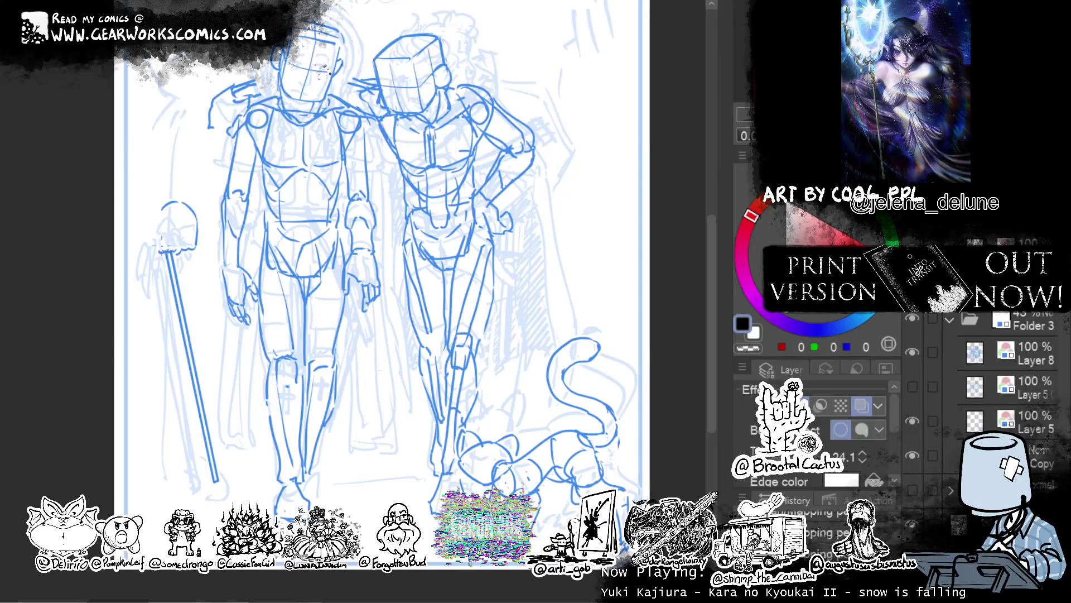
mouse_move(159, 250)
left_mouse_down()
mouse_move(138, 252)
mouse_move(146, 206)
left_mouse_up()
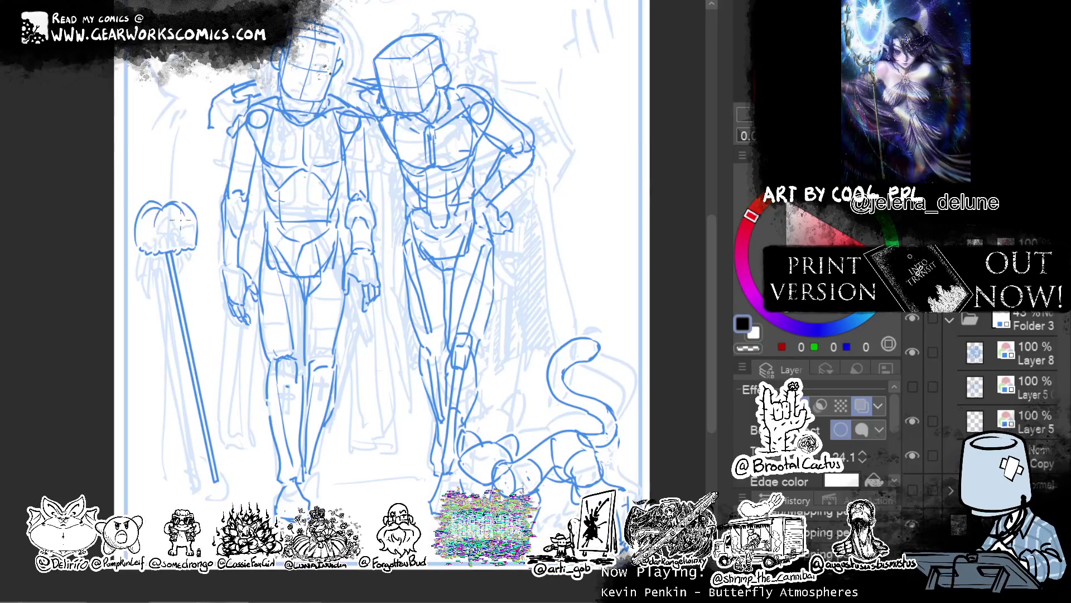
Add vertical strand lines across the mop head's middle, right and left sides.
left_click_drag(171, 224, 172, 250)
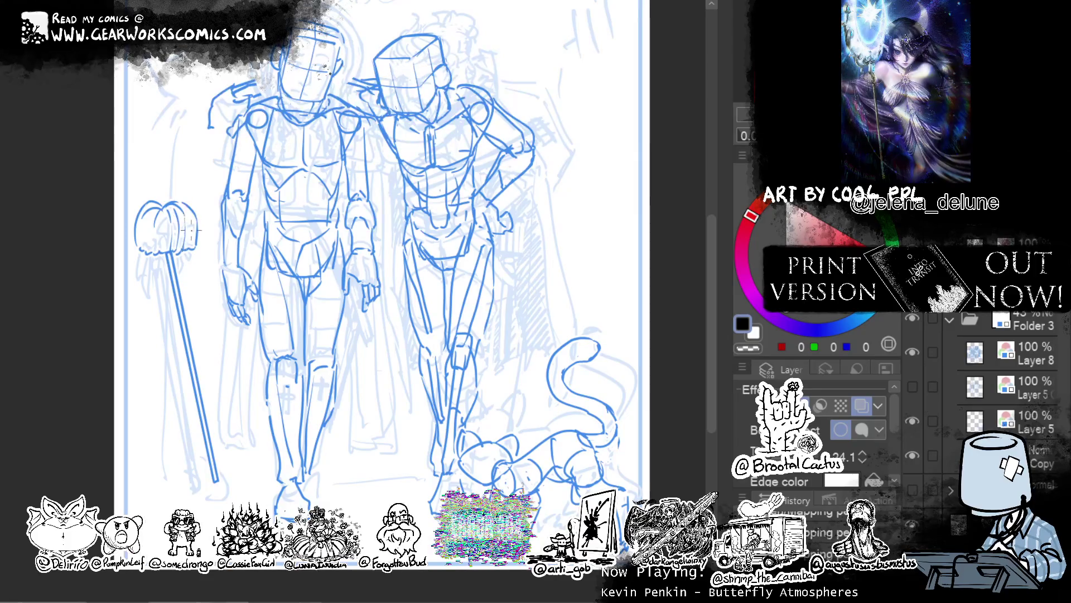
mouse_move(190, 215)
left_mouse_down()
mouse_move(190, 251)
mouse_move(192, 220)
mouse_move(162, 252)
left_mouse_up()
left_click_drag(159, 216, 160, 252)
mouse_move(159, 205)
left_mouse_down()
mouse_move(156, 256)
mouse_move(149, 252)
left_mouse_up()
left_click_drag(151, 212, 149, 252)
left_click_drag(146, 212, 145, 249)
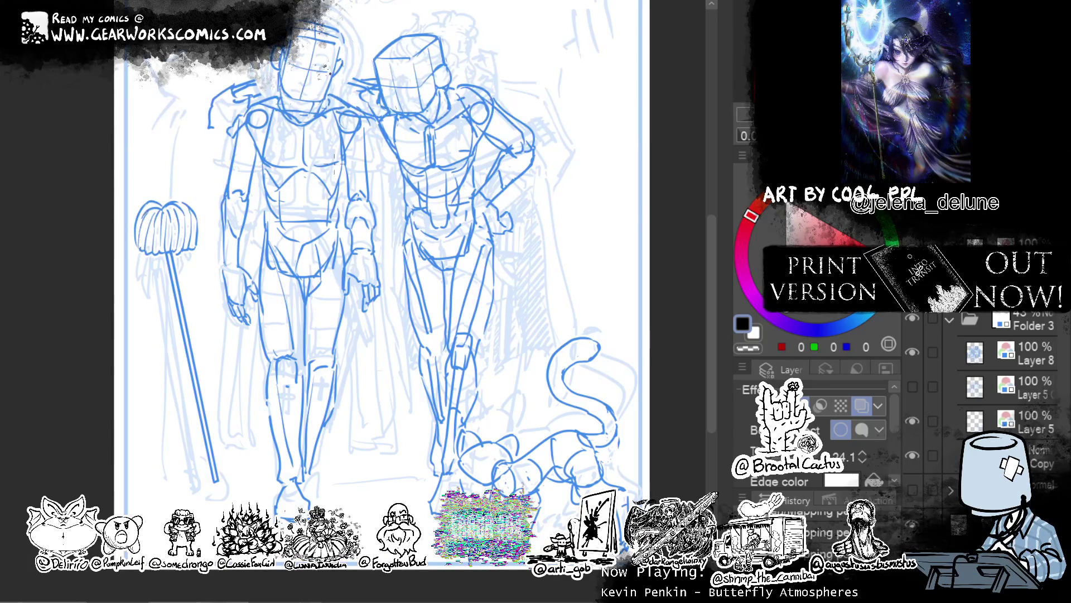
left_click_drag(410, 174, 373, 137)
left_click_drag(307, 225, 395, 221)
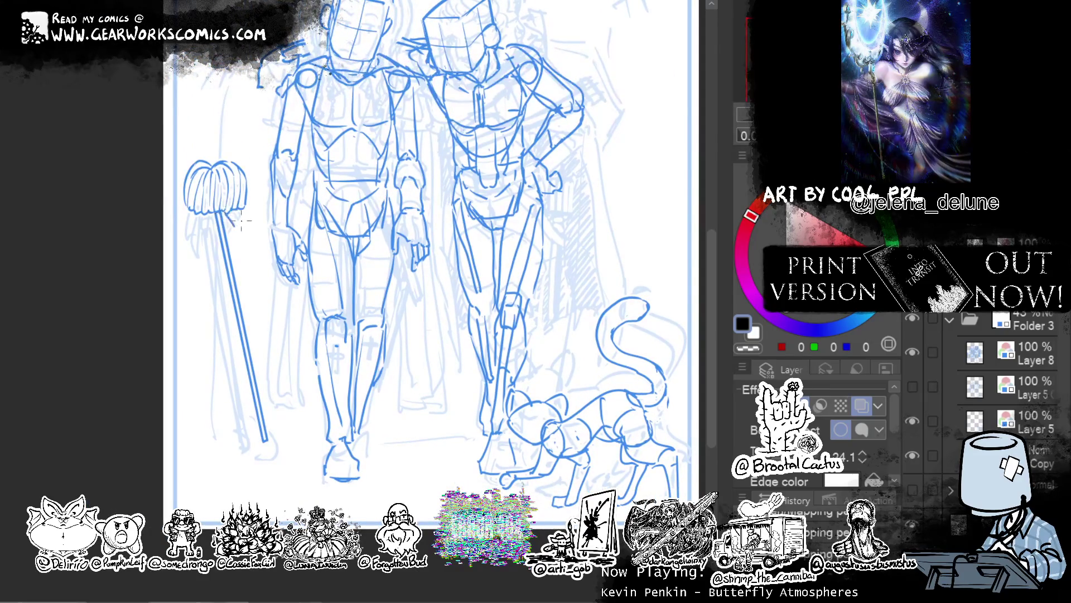
Erase and redraw the bottom edge of the mop head using the transparent colour.
key("c")
left_click_drag(212, 218, 226, 218)
key("c")
left_click_drag(215, 216, 231, 222)
key("c")
left_click_drag(220, 221, 231, 222)
key("c")
Add small dark detail strokes to the ferrule where the mop head meets the handle.
left_click_drag(526, 311, 498, 383)
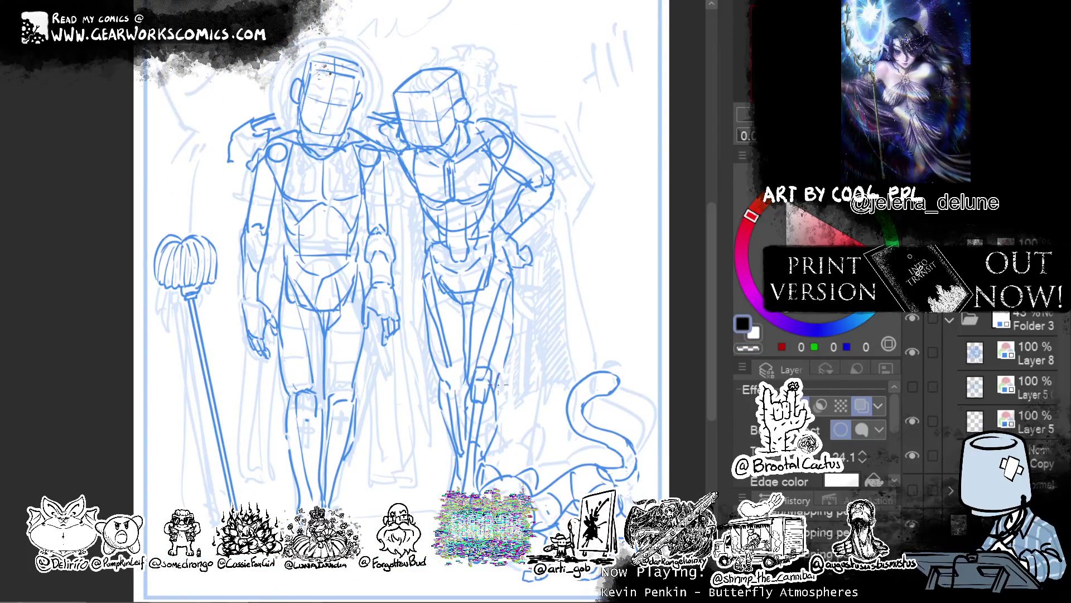
key("c")
key("c")
mouse_move(196, 301)
left_mouse_down()
mouse_move(204, 308)
mouse_move(176, 311)
mouse_move(206, 304)
left_mouse_up()
key("c")
key("c")
left_click_drag(184, 285, 192, 294)
mouse_move(550, 307)
left_mouse_down()
mouse_move(573, 294)
mouse_move(615, 305)
left_mouse_up()
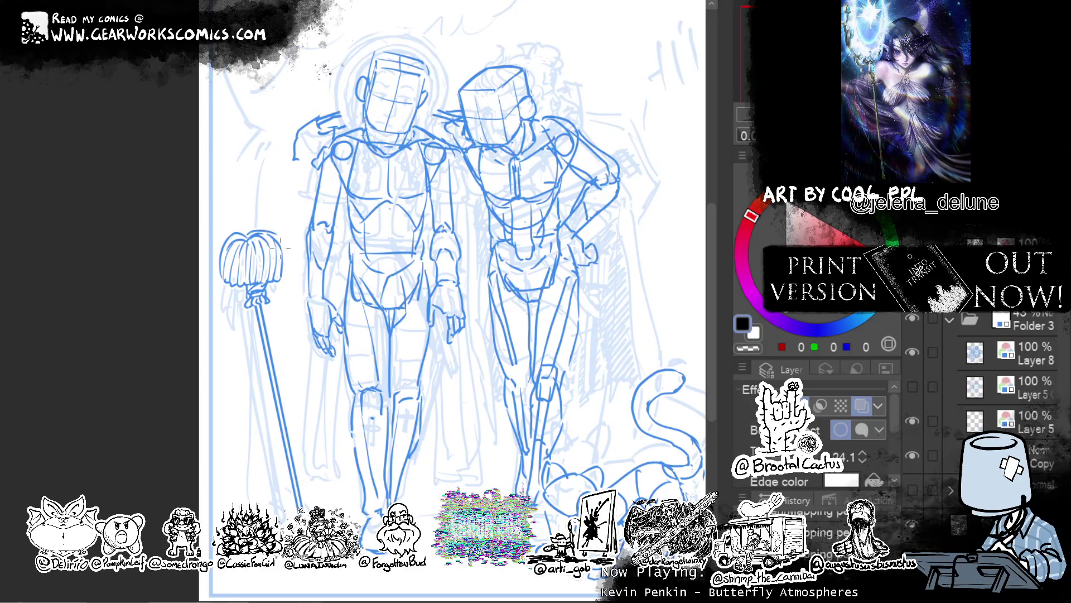
Redraw the mop head outline larger and add short strands along its sides and bottom edge.
left_click_drag(222, 262, 287, 264)
left_click_drag(217, 262, 226, 237)
mouse_move(268, 266)
left_mouse_down()
mouse_move(277, 253)
mouse_move(255, 269)
left_mouse_up()
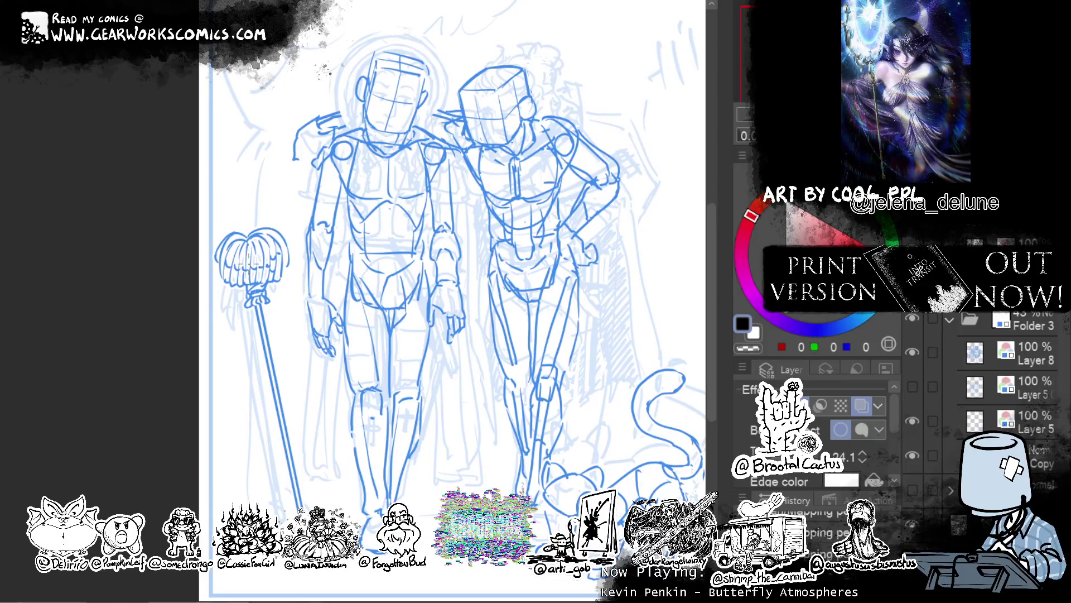
left_click_drag(237, 251, 250, 260)
left_click_drag(285, 226, 288, 259)
mouse_move(229, 286)
left_mouse_down()
mouse_move(235, 297)
mouse_move(276, 293)
left_mouse_up()
left_click_drag(225, 272, 220, 281)
left_click_drag(279, 242, 273, 262)
mouse_move(649, 98)
left_mouse_down()
mouse_move(547, 114)
mouse_move(557, 117)
left_mouse_up()
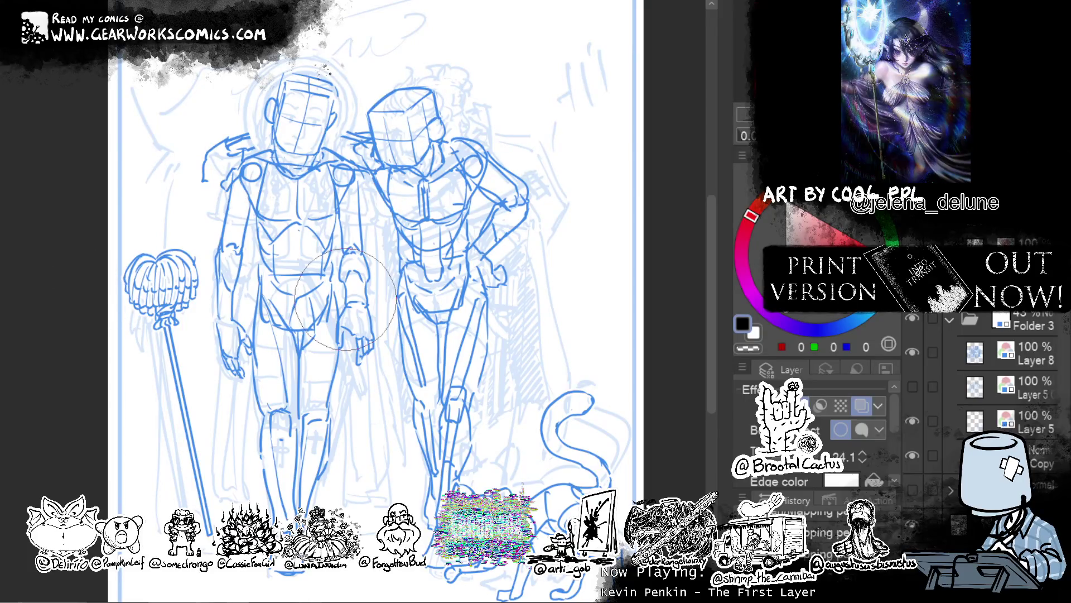
Narrow the mop head's sides and handwrite 'Note to self: Look up how mops look' beside it.
left_click_drag(84, 287, 137, 286)
mouse_move(204, 268)
left_mouse_down()
mouse_move(239, 250)
mouse_move(224, 216)
left_mouse_up()
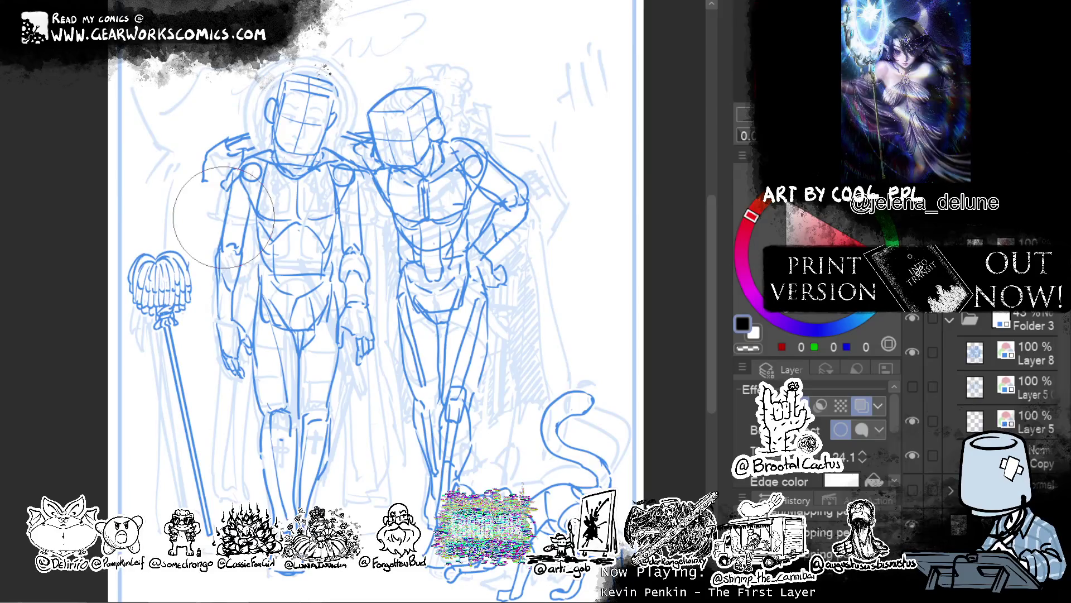
left_click_drag(132, 363, 146, 354)
mouse_move(151, 345)
left_mouse_down()
mouse_move(153, 360)
mouse_move(155, 350)
left_mouse_up()
mouse_move(155, 356)
left_mouse_down()
mouse_move(140, 374)
mouse_move(149, 380)
mouse_move(161, 368)
mouse_move(169, 379)
mouse_move(132, 406)
mouse_move(150, 403)
left_mouse_up()
mouse_move(157, 395)
left_mouse_down()
mouse_move(169, 413)
mouse_move(140, 425)
mouse_move(162, 423)
mouse_move(170, 435)
left_mouse_up()
mouse_move(173, 429)
left_mouse_down()
mouse_move(180, 438)
mouse_move(135, 446)
left_mouse_up()
left_click_drag(144, 440, 149, 441)
left_click_drag(157, 433, 162, 449)
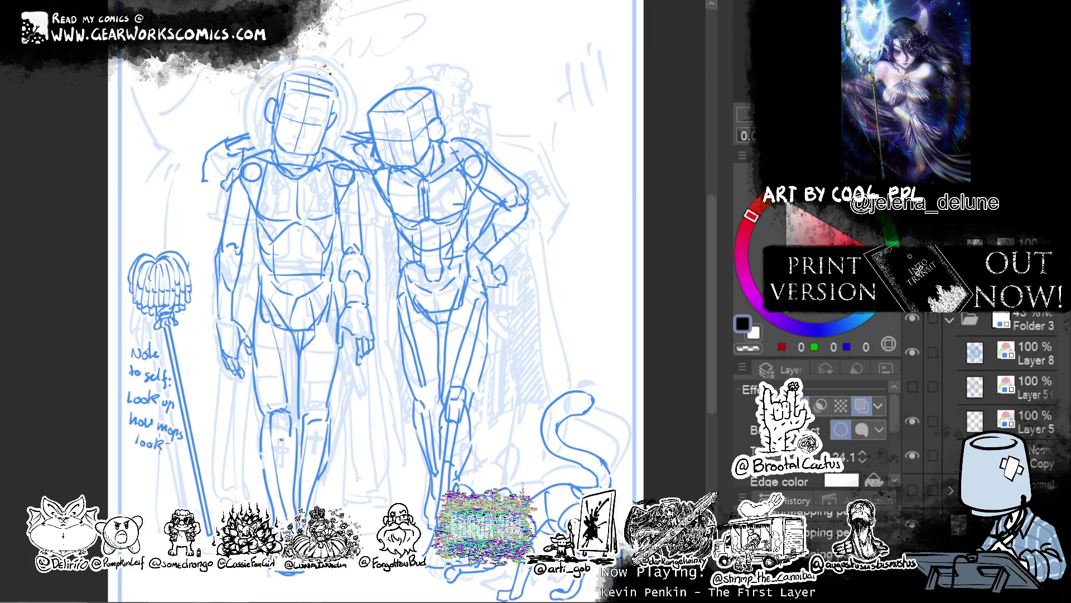
left_click_drag(558, 427, 526, 424)
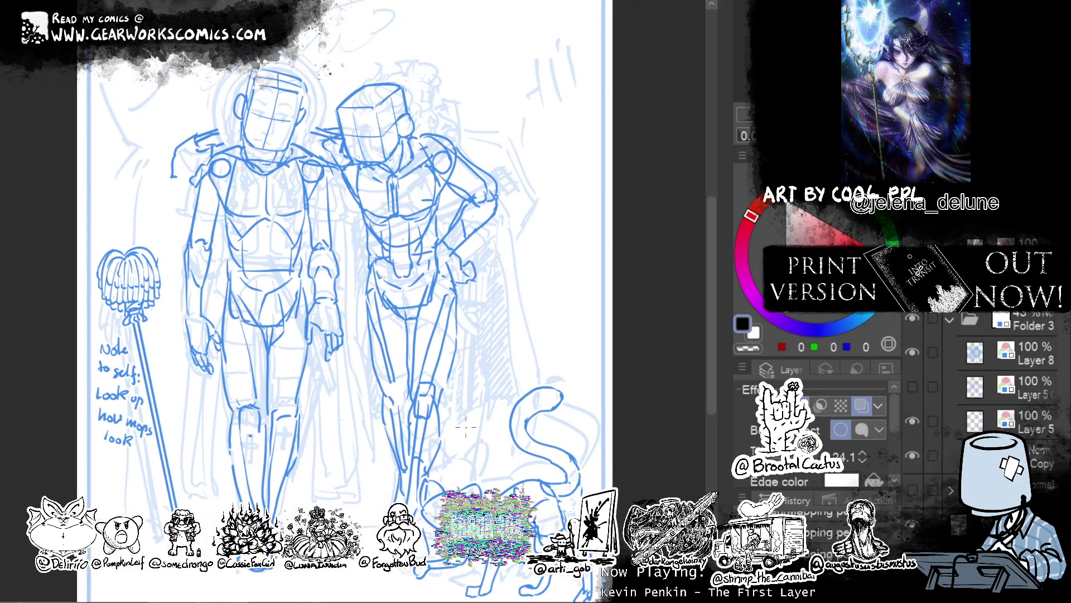
Replace the bow atop the mop head with a peaked tuft, erasing part of it.
mouse_move(131, 246)
left_mouse_down()
mouse_move(144, 235)
mouse_move(119, 231)
mouse_move(117, 254)
mouse_move(154, 250)
left_mouse_up()
key("ctrl+z")
key("ctrl+z")
key("ctrl+z")
key("ctrl+z")
key("ctrl+z")
key("ctrl+z")
mouse_move(121, 249)
left_mouse_down()
mouse_move(134, 237)
mouse_move(136, 261)
mouse_move(166, 258)
mouse_move(123, 256)
mouse_move(149, 252)
left_mouse_up()
key("c")
key("c")
left_click_drag(613, 207, 517, 214)
left_click_drag(603, 200, 721, 150)
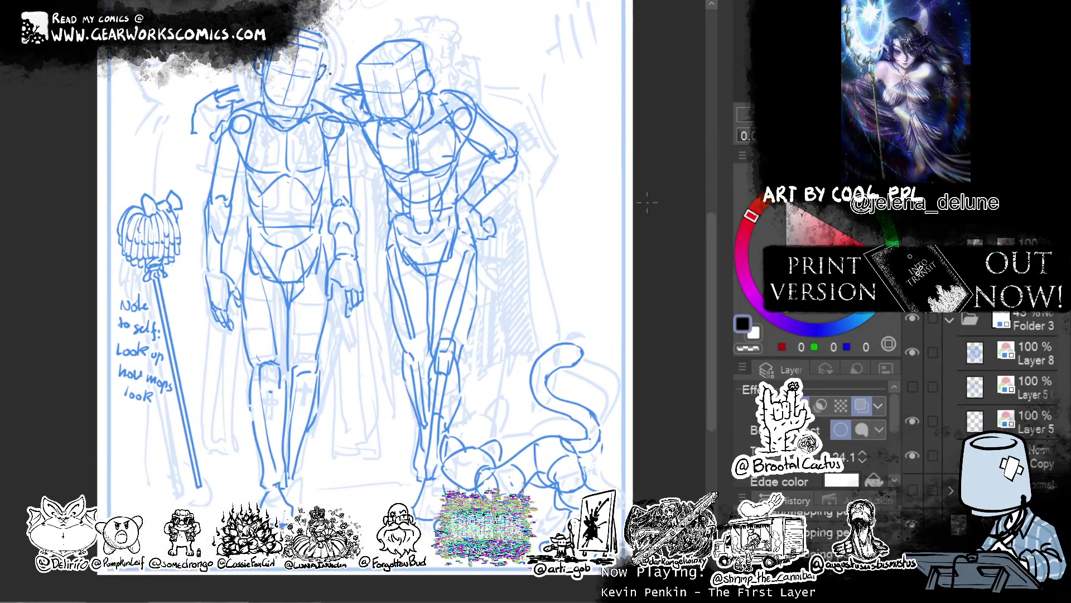
Draw thin lines along the mop handle and curves sweeping down toward the mop base.
left_click_drag(155, 117, 154, 502)
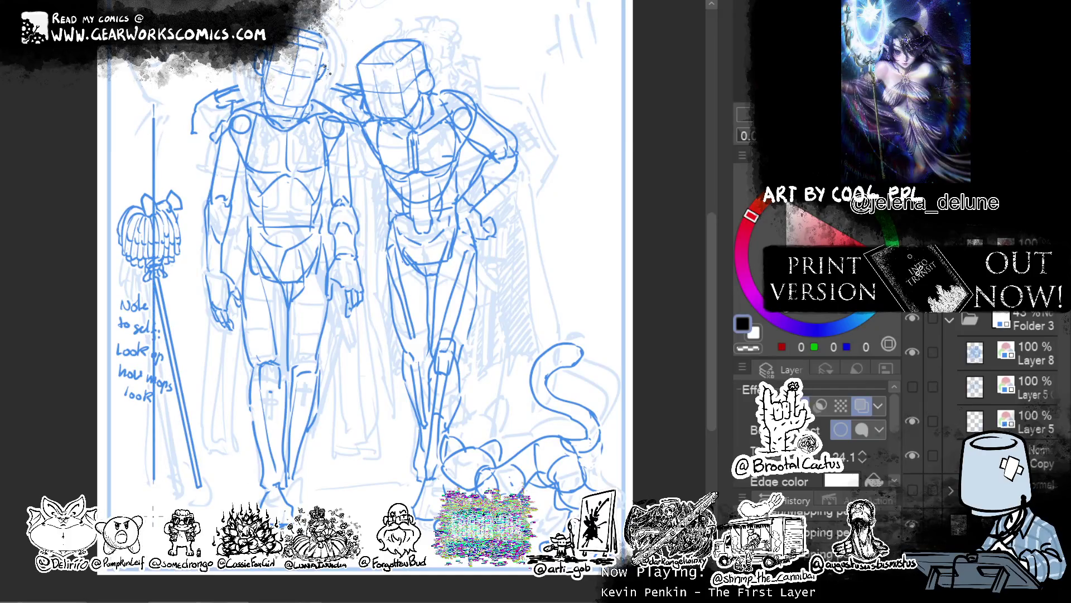
left_click_drag(465, 278, 439, 320)
key("ctrl+z")
left_click_drag(129, 153, 128, 251)
key("ctrl+z")
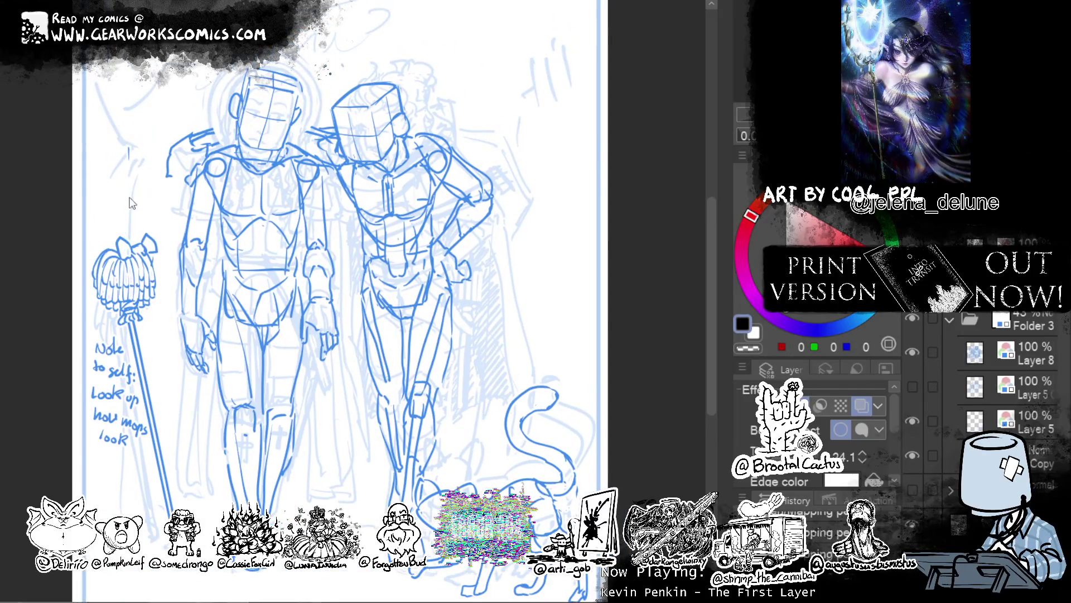
left_click_drag(133, 178, 134, 232)
left_click_drag(125, 329, 129, 512)
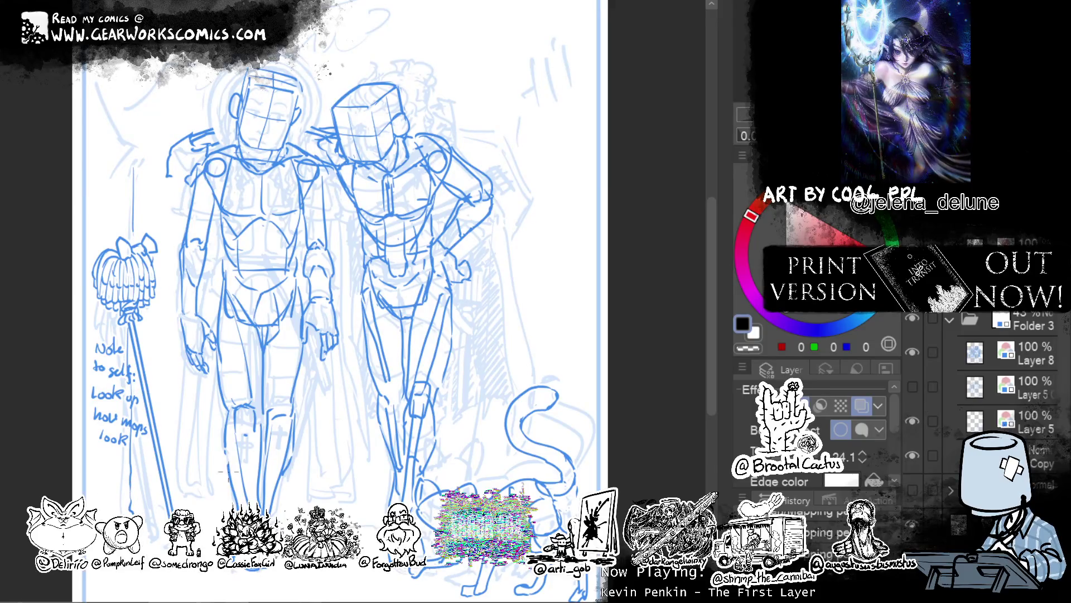
mouse_move(91, 453)
left_mouse_down()
mouse_move(144, 502)
mouse_move(156, 540)
left_mouse_up()
mouse_move(99, 473)
left_mouse_down()
mouse_move(129, 515)
mouse_move(87, 550)
left_mouse_up()
left_click_drag(74, 441, 111, 500)
key("ctrl+z")
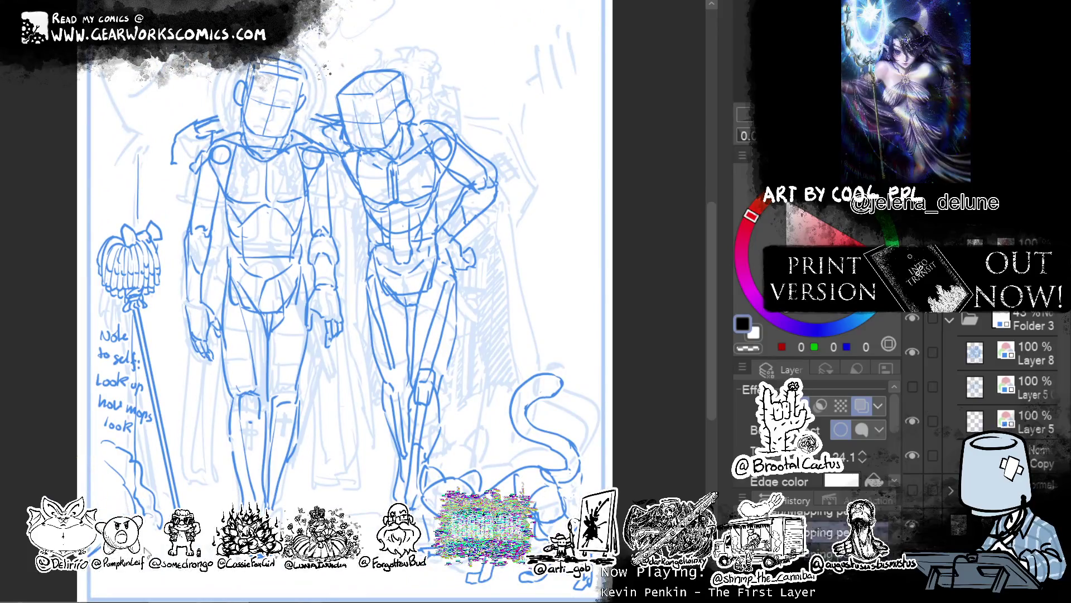
Draw a long vertical wall line on the right and a ground line along the page bottom.
mouse_move(621, 397)
left_mouse_down()
mouse_move(536, 413)
mouse_move(600, 403)
left_mouse_up()
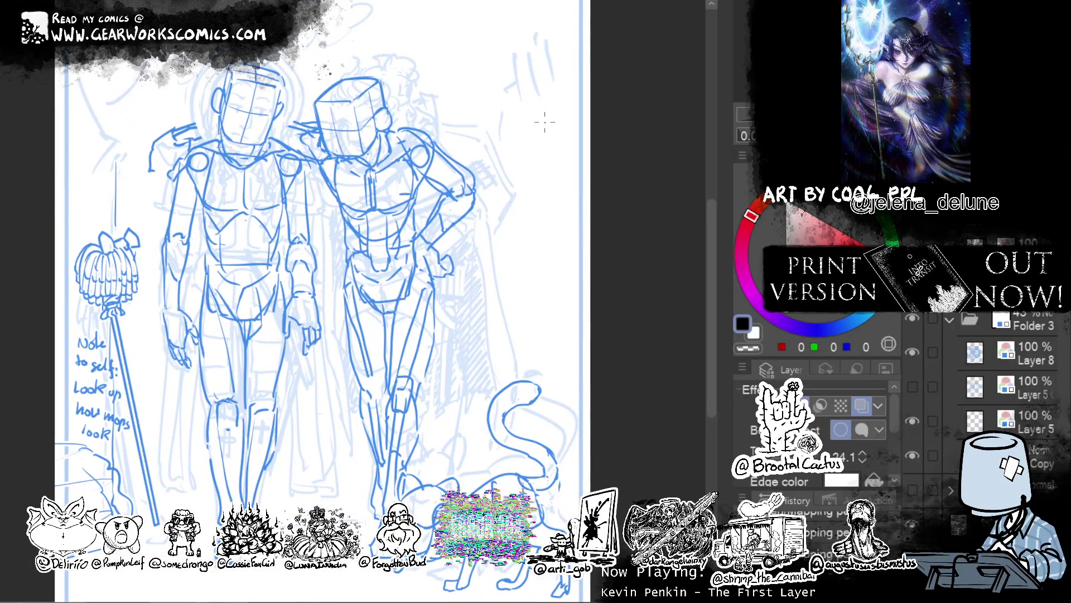
left_click_drag(527, 68, 525, 368)
left_click_drag(520, 406, 521, 432)
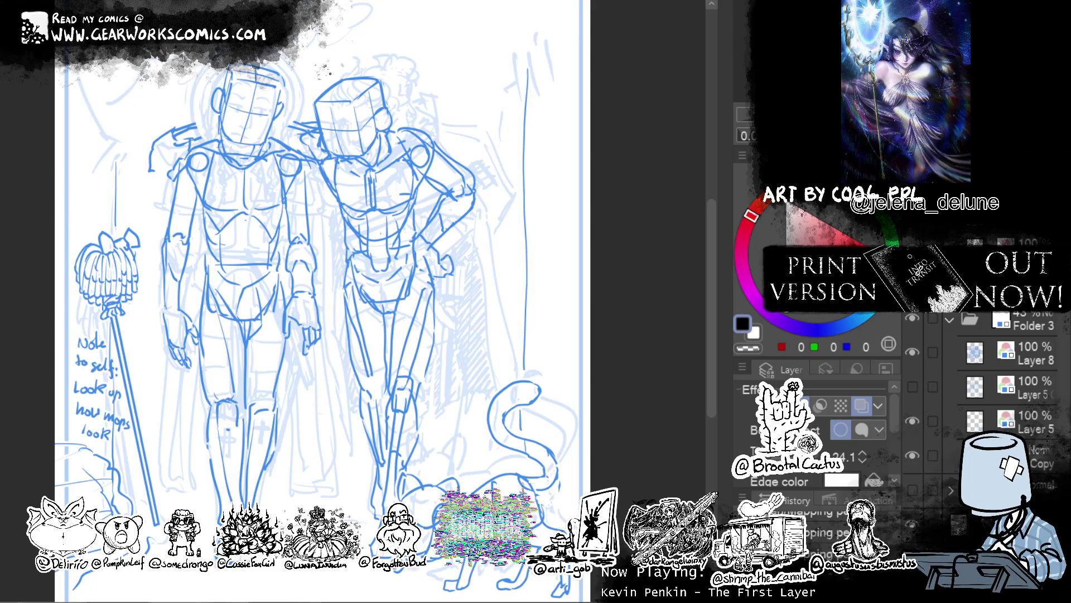
mouse_move(107, 582)
left_mouse_down()
mouse_move(267, 571)
mouse_move(537, 582)
left_mouse_up()
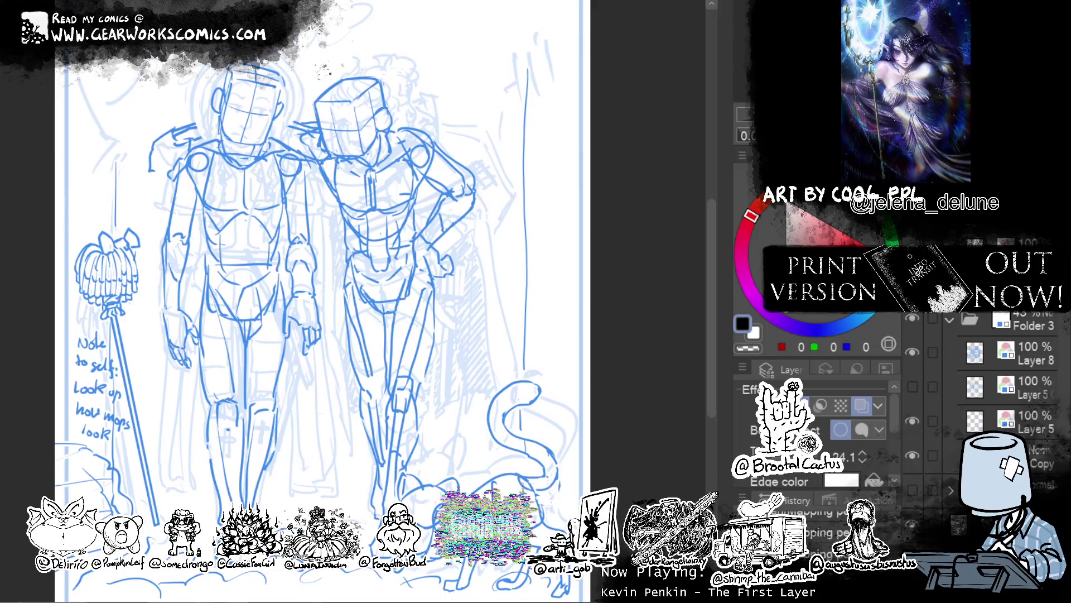
left_click_drag(521, 246, 574, 242)
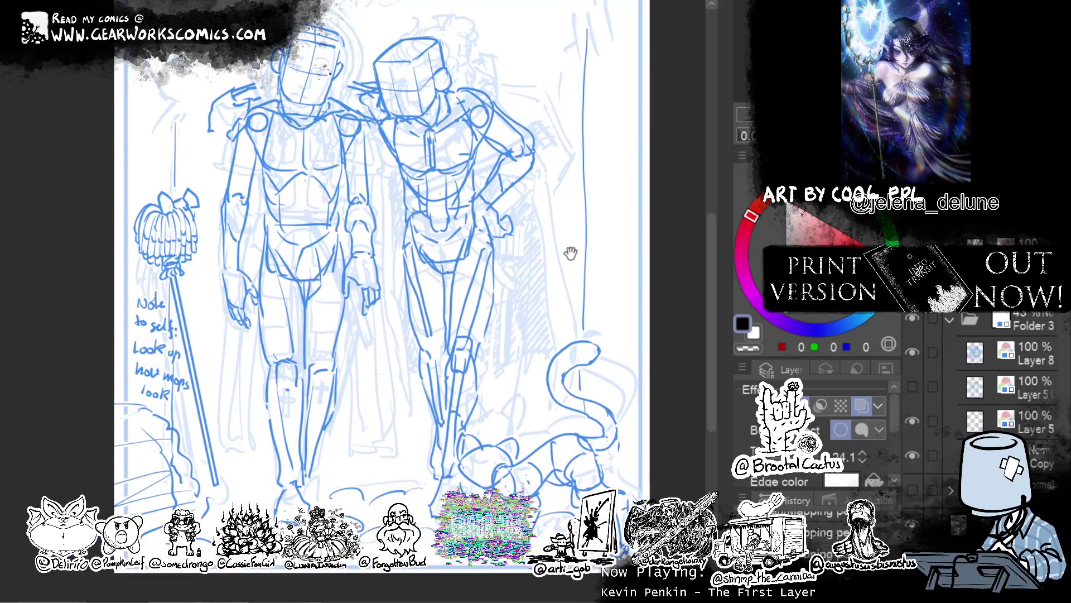
Sketch a curved stroke left of the figure and short strokes toward the upper left.
left_click_drag(524, 428, 524, 406)
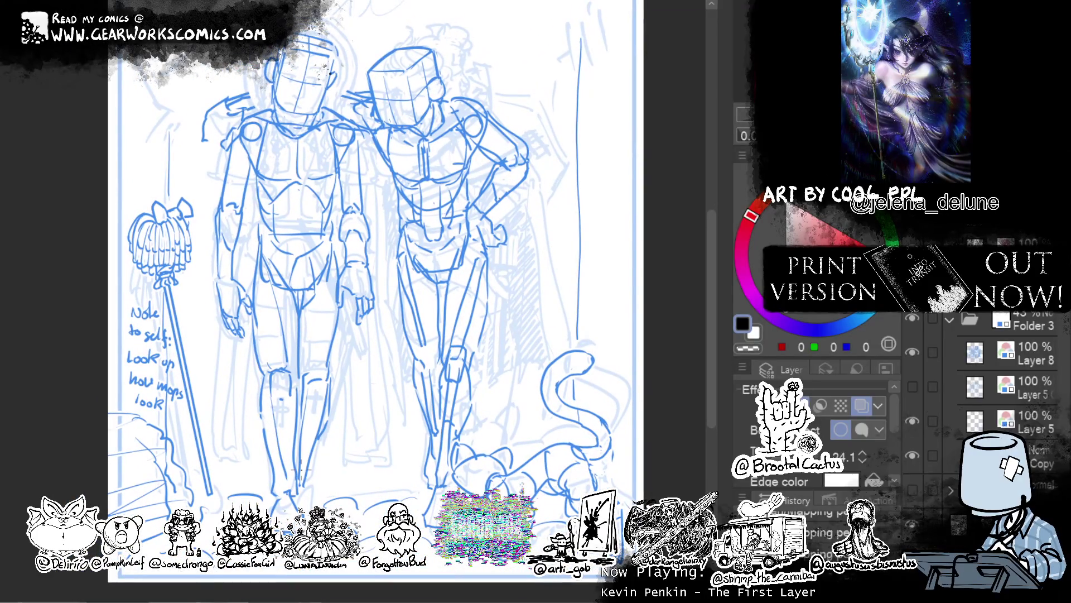
left_click_drag(368, 279, 356, 333)
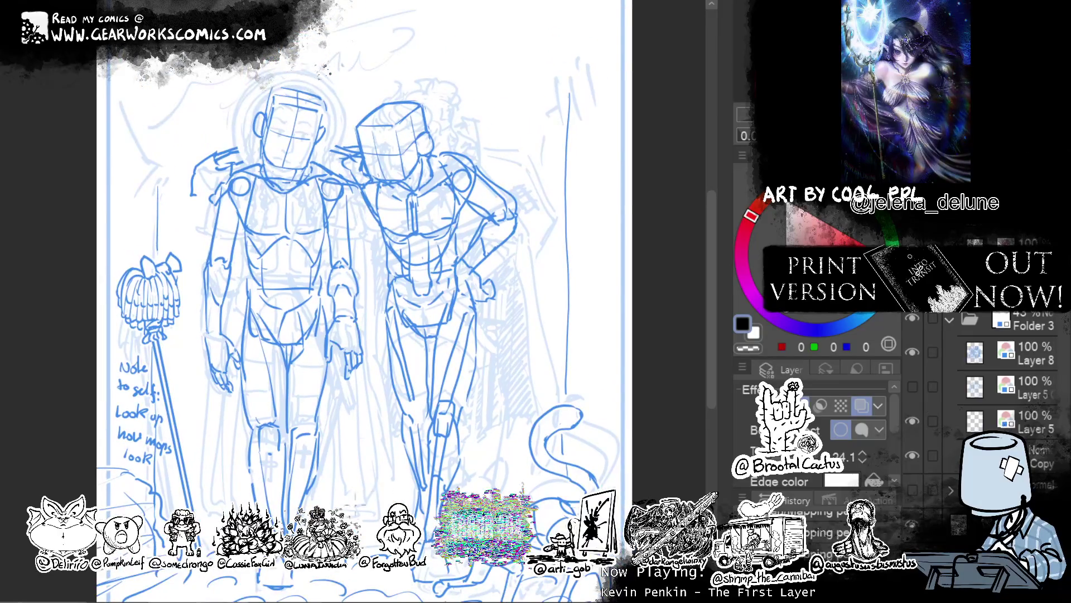
left_click_drag(527, 339, 559, 361)
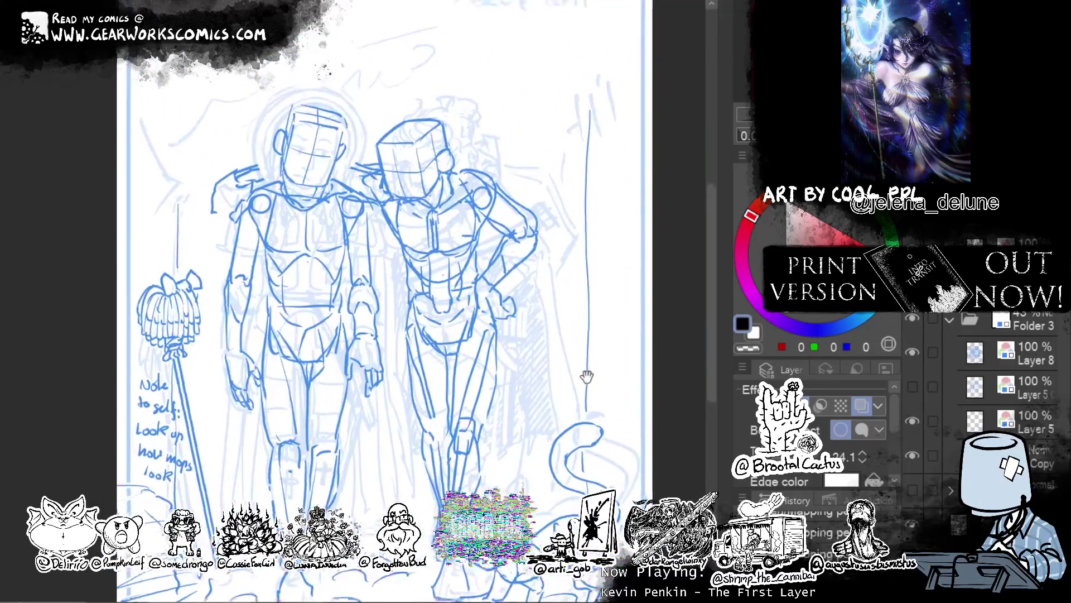
left_click_drag(190, 215, 212, 166)
left_click_drag(171, 92, 201, 112)
mouse_move(452, 128)
left_mouse_down()
mouse_move(488, 136)
mouse_move(434, 134)
left_mouse_up()
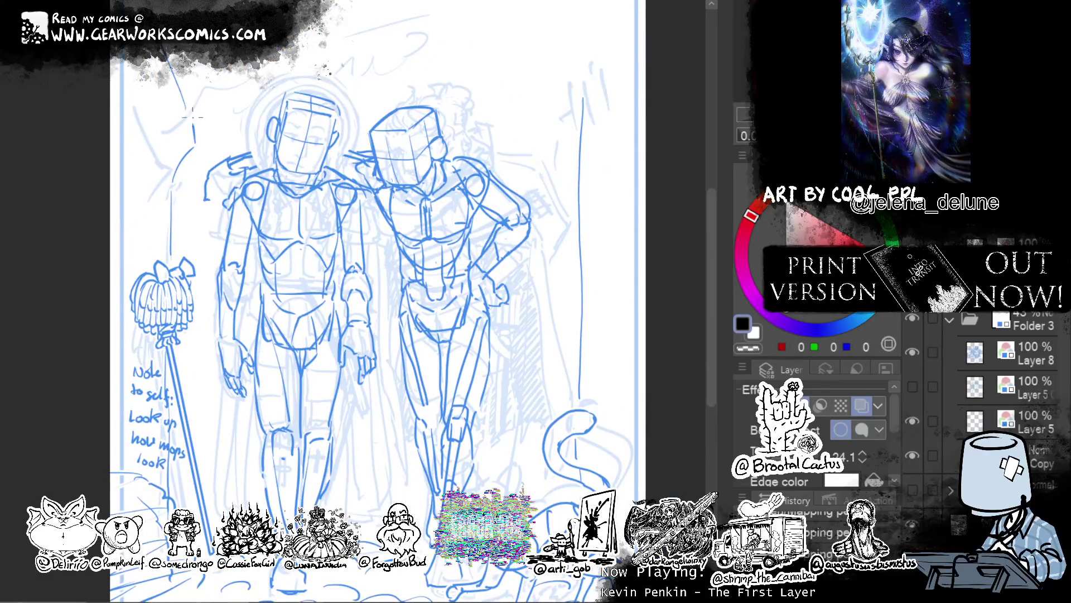
Extend the right vertical wall line upward toward the top of the page.
left_click_drag(267, 78, 295, 201)
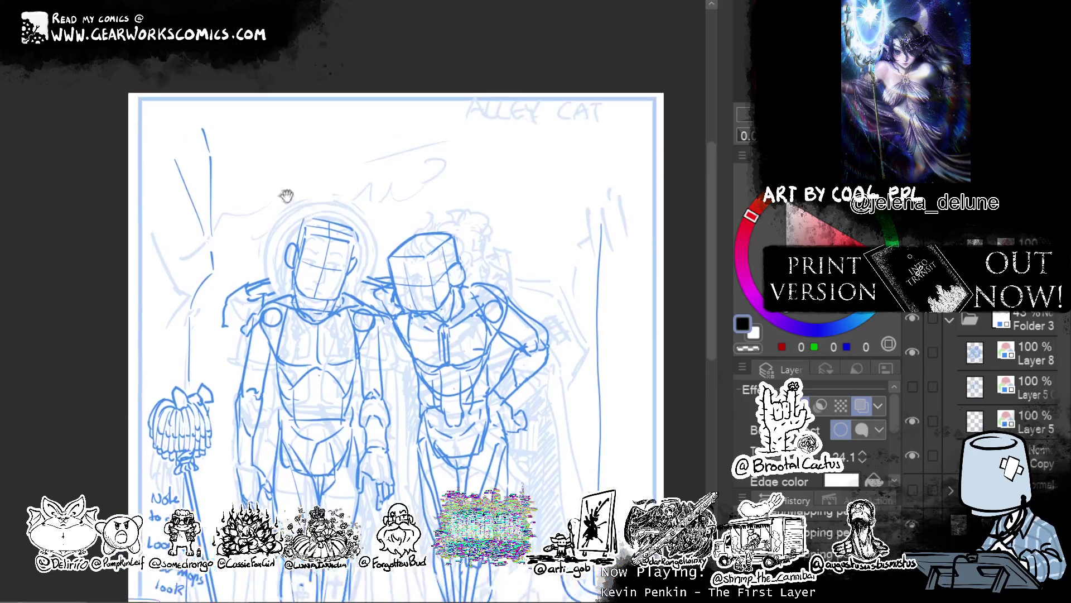
mouse_move(593, 264)
left_mouse_down()
mouse_move(568, 164)
mouse_move(560, 239)
mouse_move(533, 237)
mouse_move(539, 232)
left_mouse_up()
left_click_drag(522, 131, 523, 63)
scroll(533, 36, "down", 1)
scroll(547, 56, "down", 2)
scroll(558, 78, "down", 1)
scroll(570, 99, "down", 1)
scroll(558, 122, "up", 2)
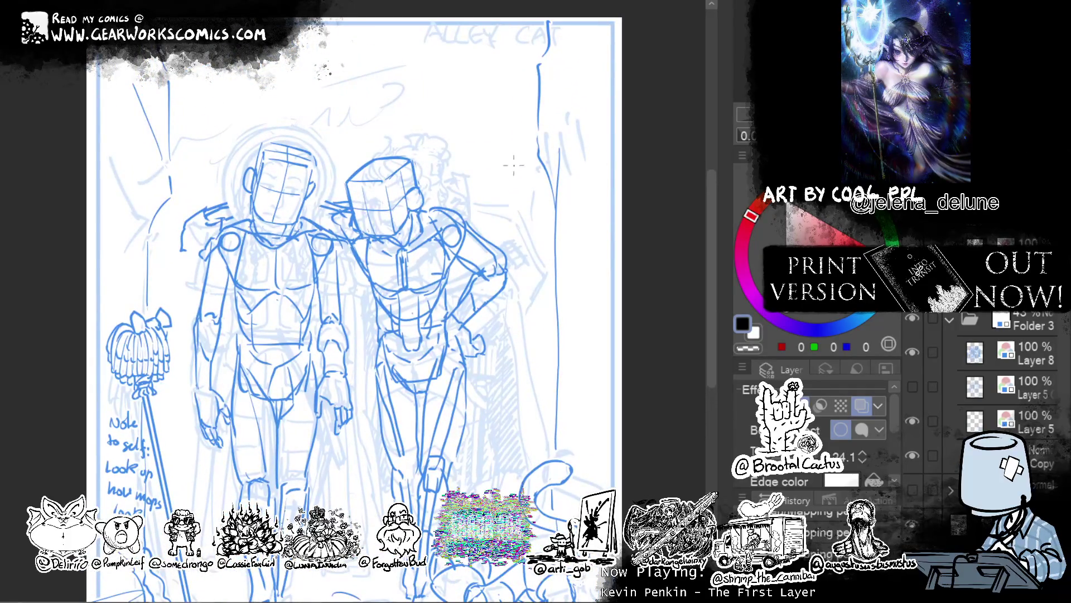
Draw a rectangular frame near the top right with a curved stroke beneath its top.
mouse_move(371, 71)
left_mouse_down()
mouse_move(505, 69)
mouse_move(373, 127)
left_mouse_up()
left_click_drag(434, 163, 519, 158)
mouse_move(524, 72)
left_mouse_down()
mouse_move(517, 152)
mouse_move(429, 169)
left_mouse_up()
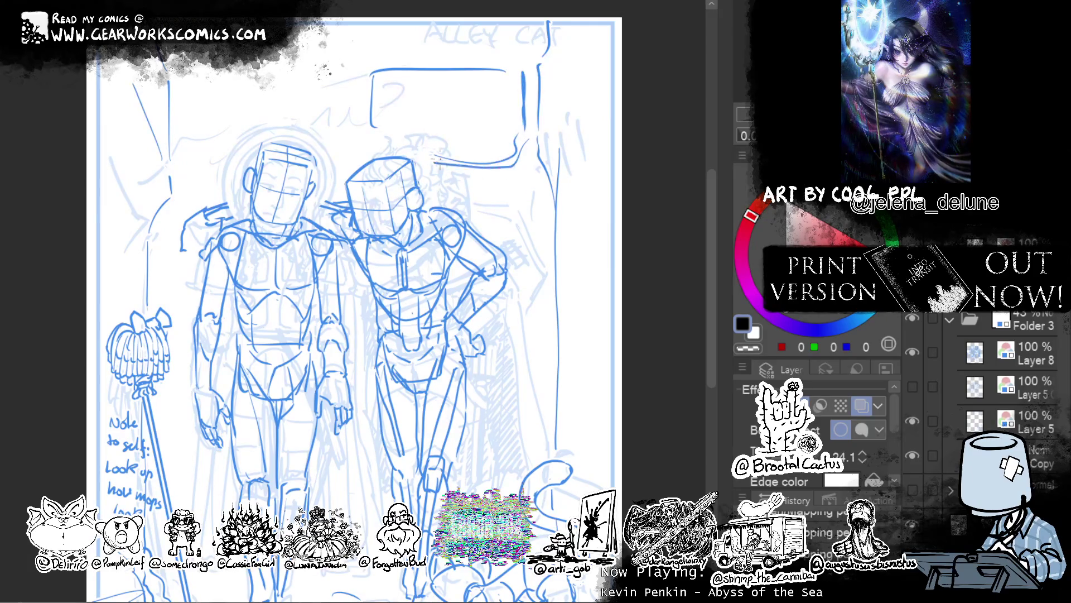
key("ctrl+z")
left_click_drag(520, 134, 438, 170)
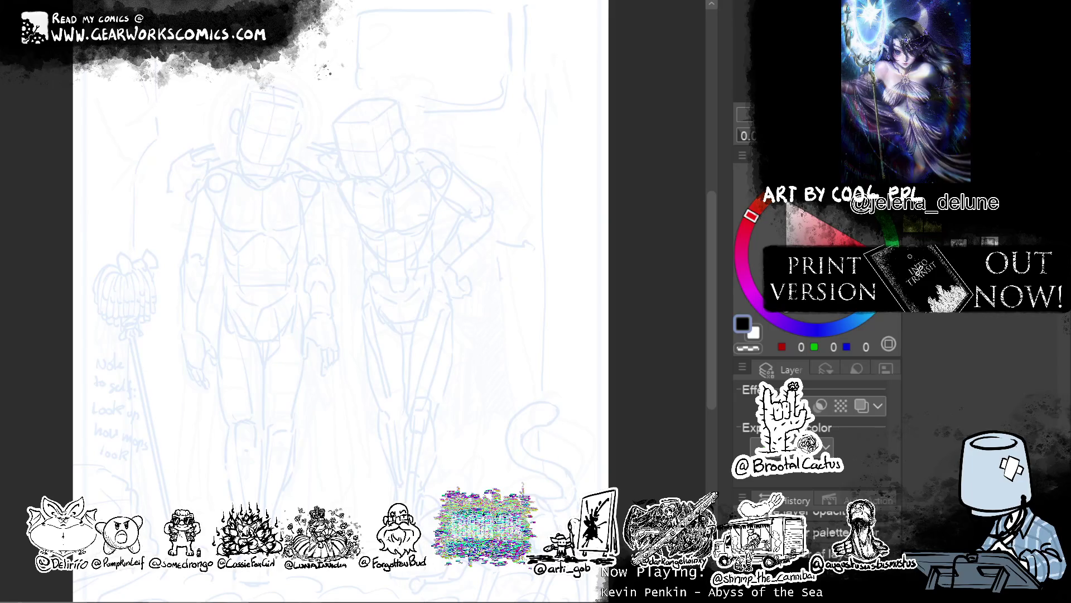
scroll(455, 185, "up", 3)
left_click_drag(455, 178, 505, 245)
scroll(509, 356, "up", 2)
key("ctrl+z")
left_click_drag(424, 186, 612, 287)
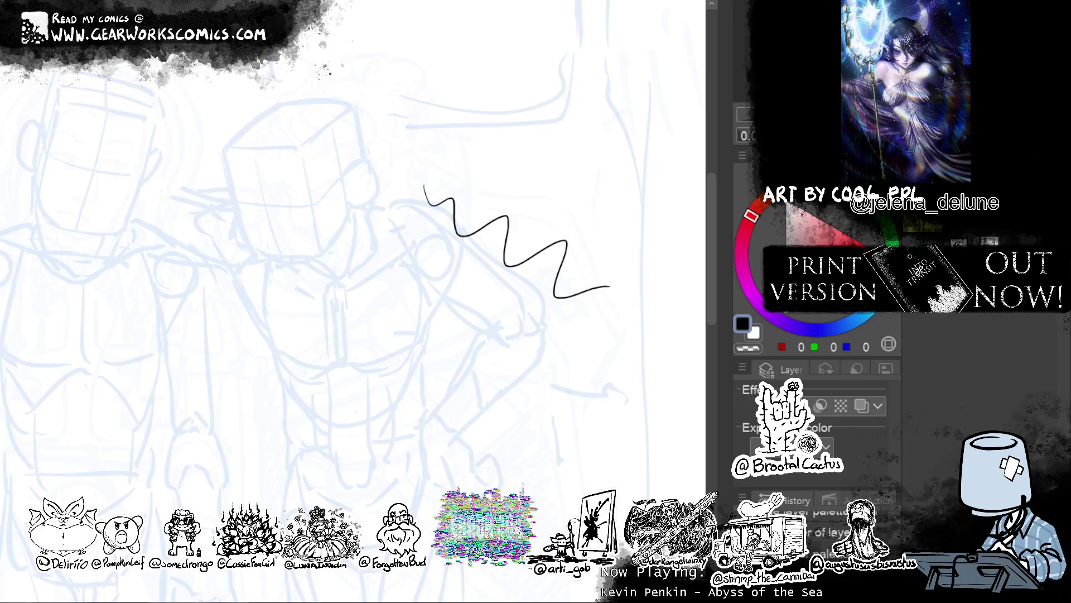
scroll(502, 240, "up", 2)
key("ctrl+z")
left_click_drag(387, 92, 407, 165)
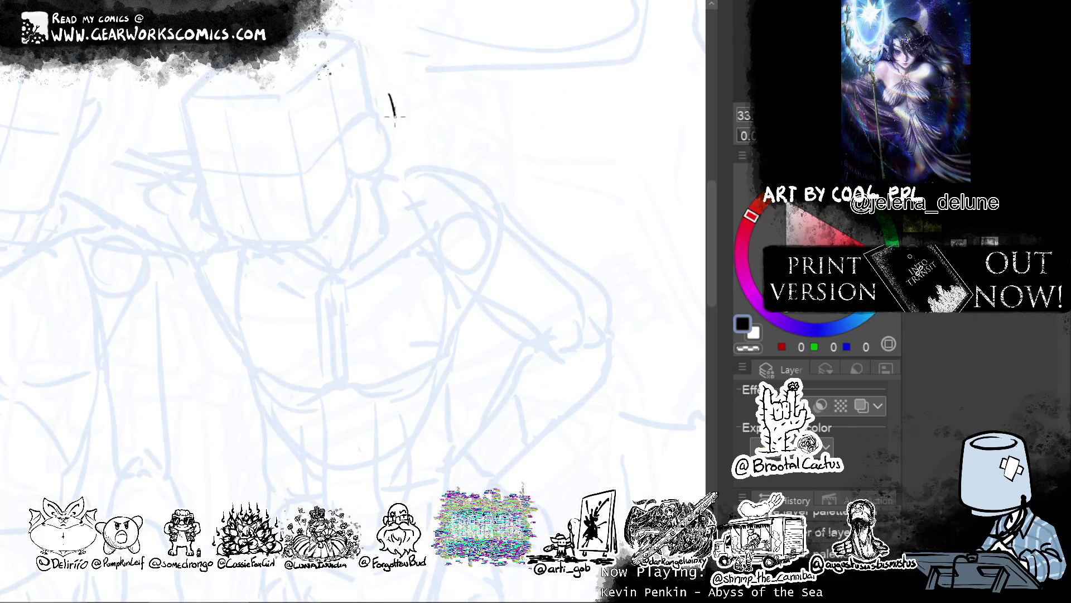
key("ctrl+z")
left_click_drag(389, 95, 400, 167)
mouse_move(427, 59)
left_mouse_down()
mouse_move(460, 109)
mouse_move(422, 176)
left_mouse_up()
key("ctrl+z")
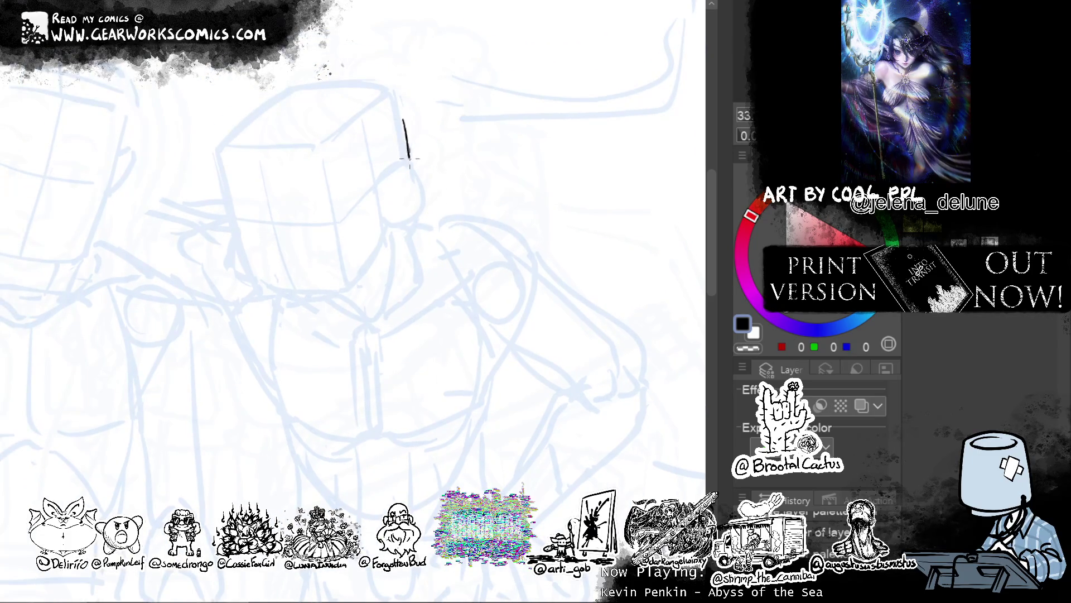
key("ctrl+z")
left_click_drag(280, 220, 313, 222)
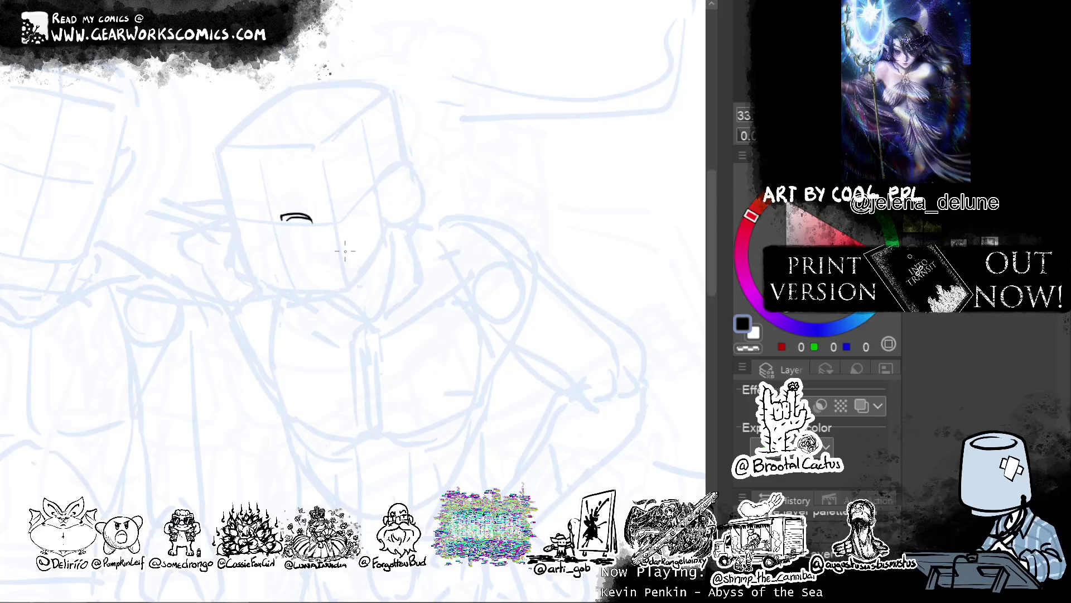
key("ctrl+z")
mouse_move(345, 251)
left_mouse_down()
mouse_move(553, 189)
mouse_move(466, 129)
mouse_move(469, 256)
mouse_move(581, 254)
mouse_move(539, 221)
mouse_move(612, 351)
mouse_move(568, 355)
left_mouse_up()
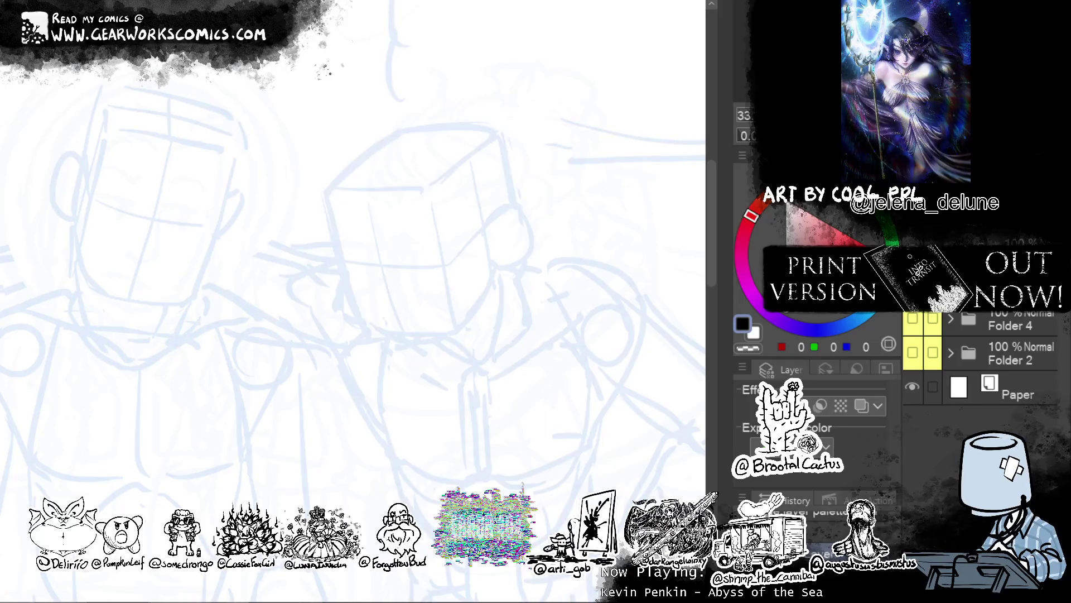
Tint the sketch layer with a layer colour and shift the whole sketch left and down.
left_click(861, 405)
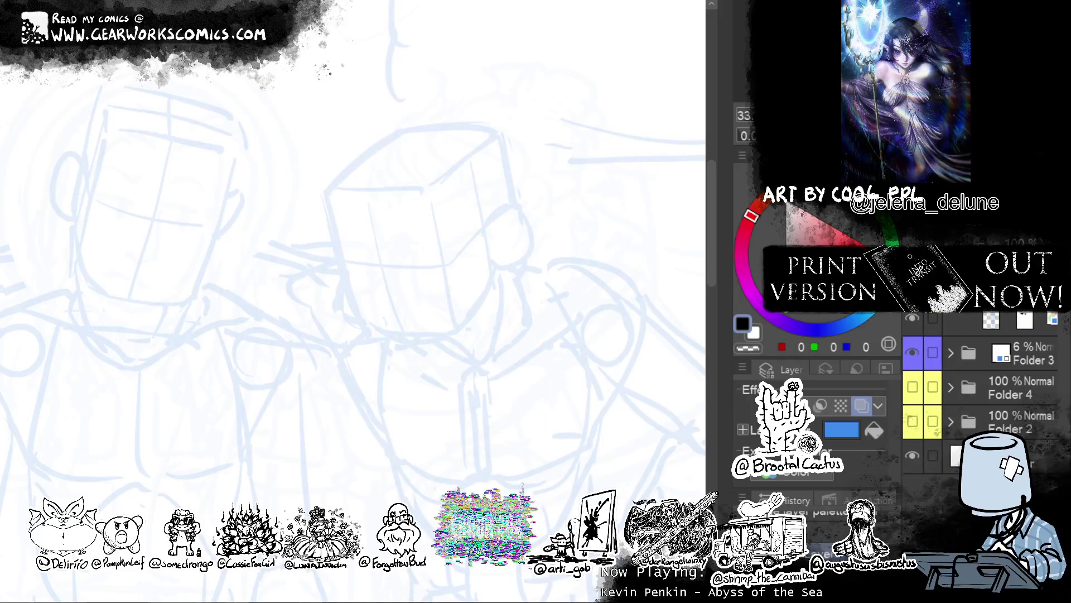
key("ctrl+t")
key("Escape")
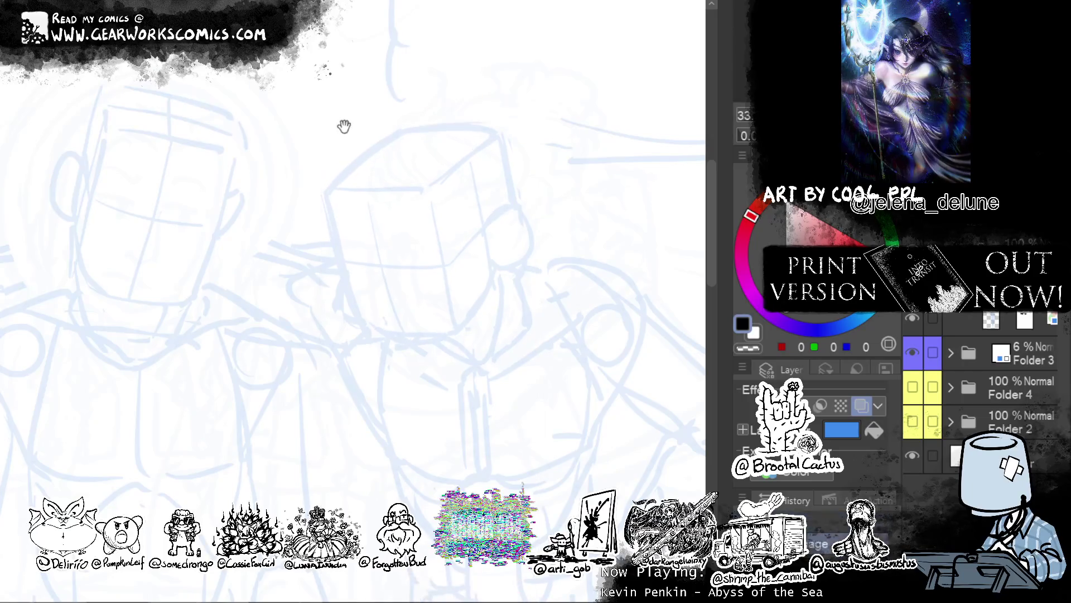
key("ctrl+t")
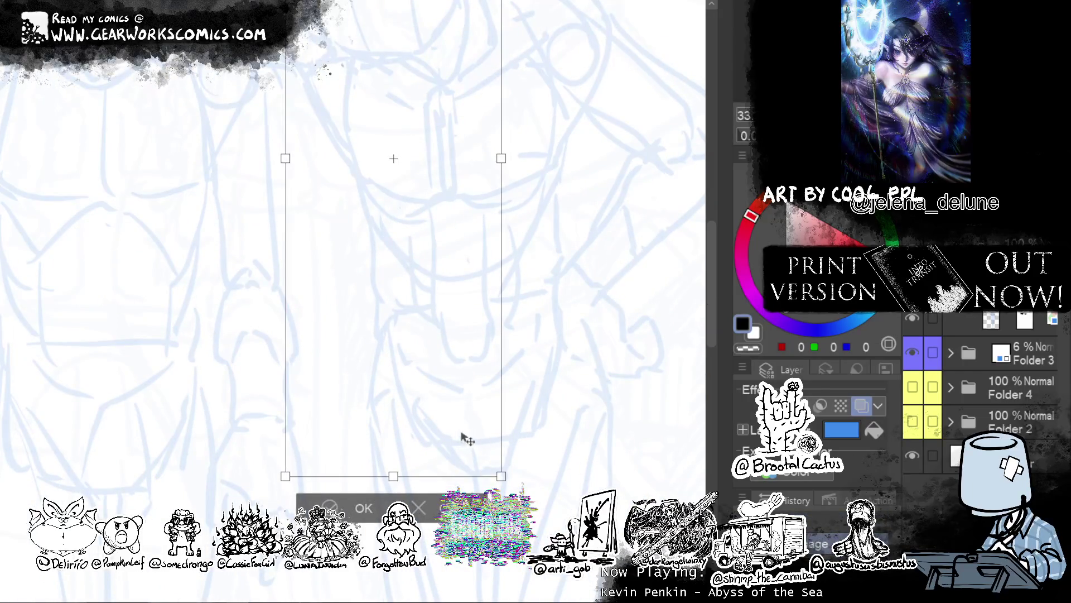
left_click_drag(469, 437, 424, 454)
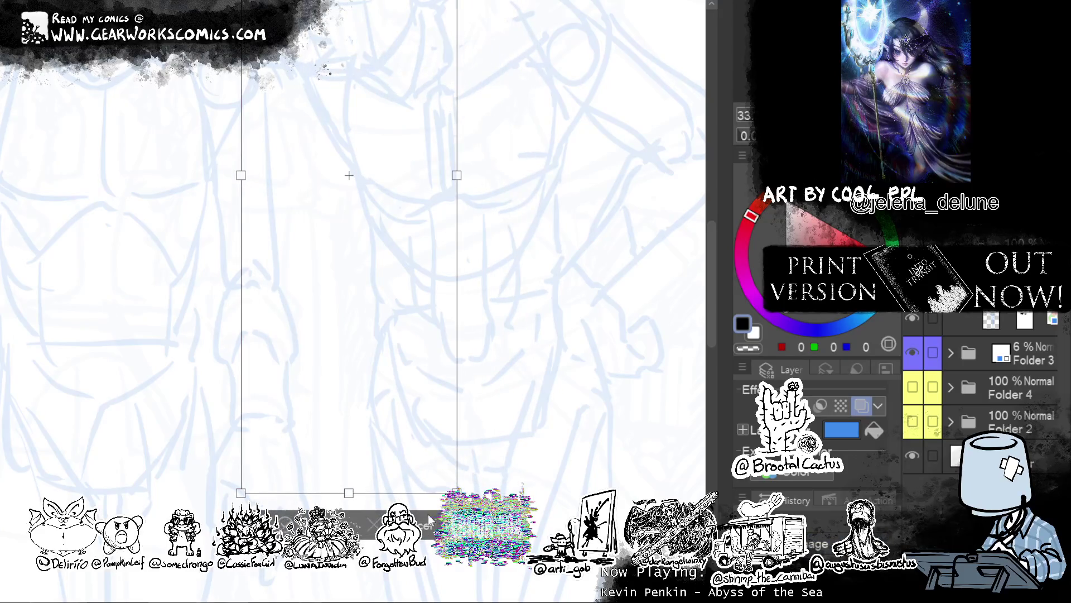
left_click(434, 521)
Make the right figure's cube head slightly taller and wider, and move it left and up.
mouse_move(571, 272)
left_mouse_down()
mouse_move(579, 300)
mouse_move(568, 278)
left_mouse_up()
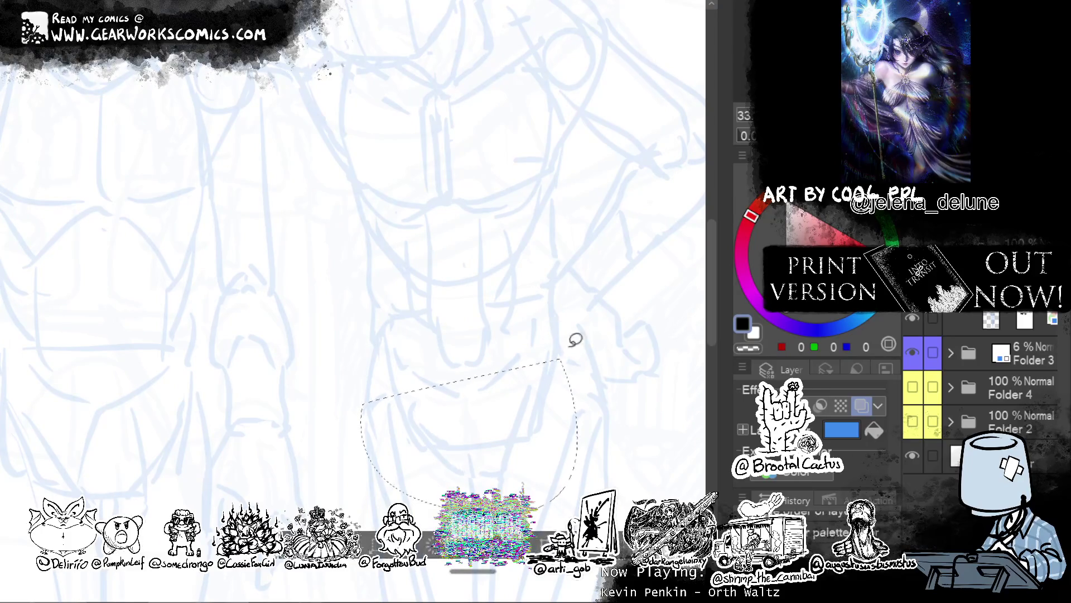
scroll(588, 362, "down", 2)
scroll(580, 469, "down", 2)
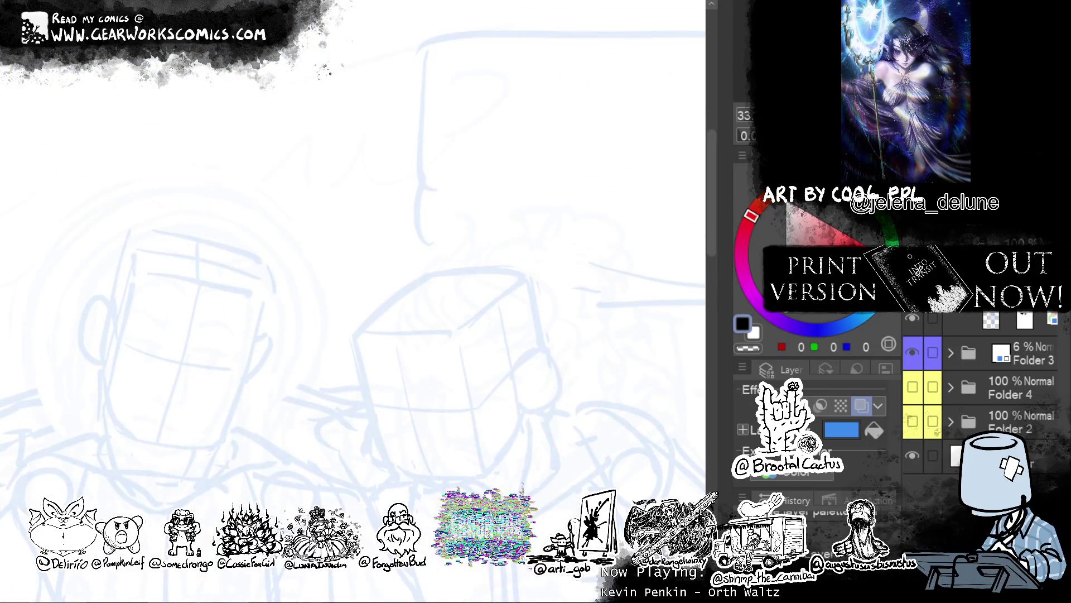
key("ctrl+t")
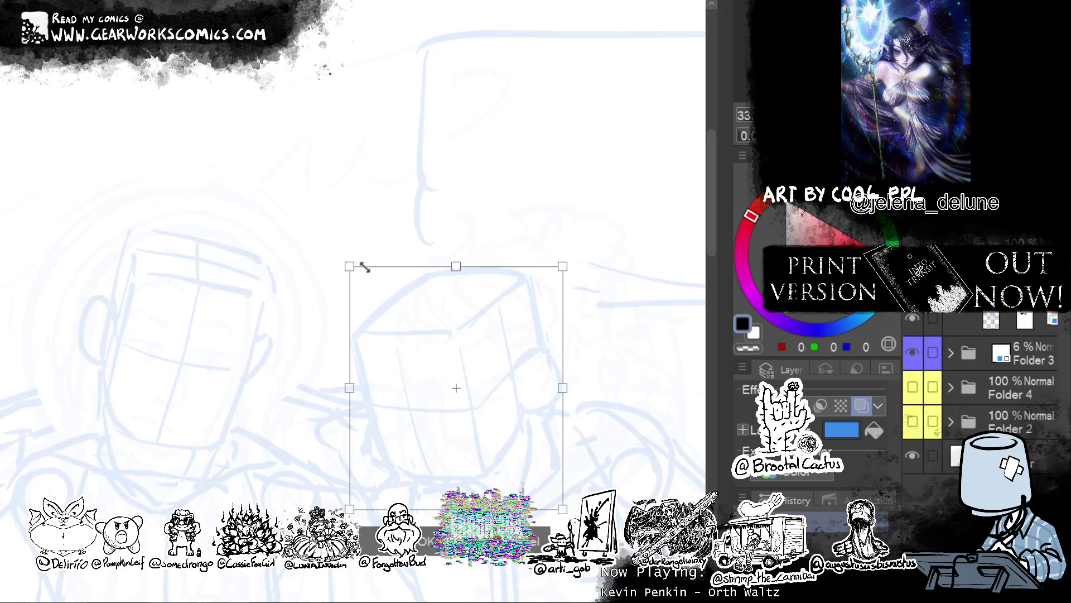
left_click_drag(383, 273, 388, 279)
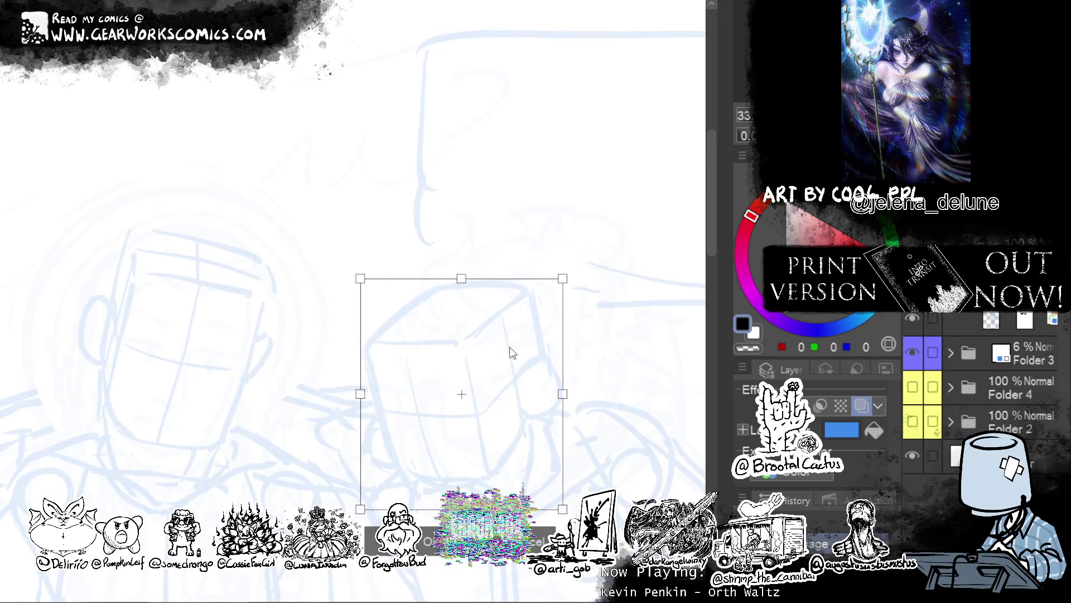
left_click_drag(462, 277, 458, 271)
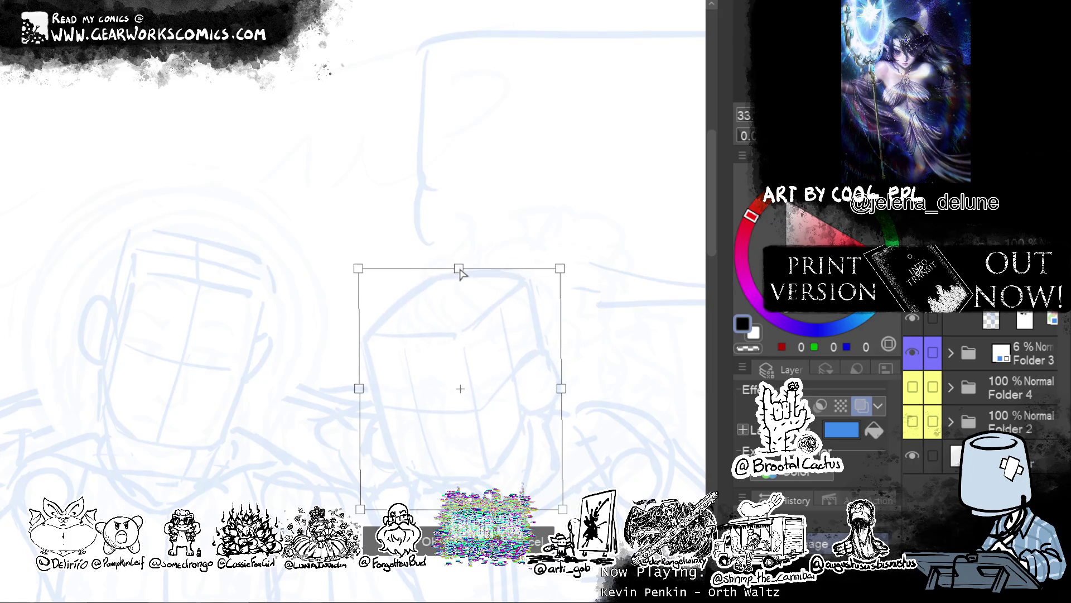
left_click_drag(564, 392, 556, 393)
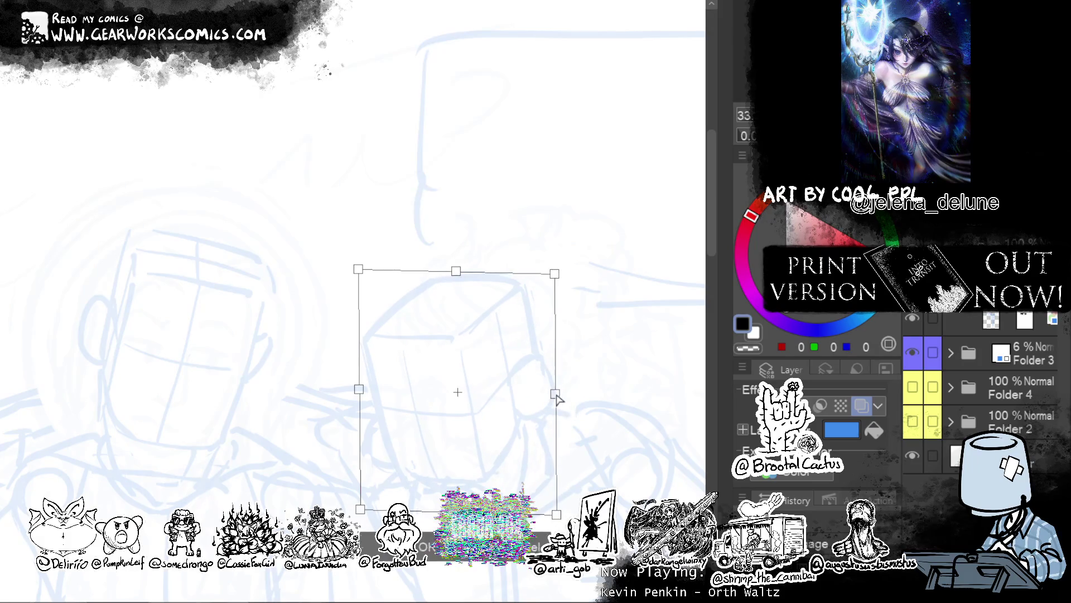
mouse_move(531, 462)
left_mouse_down()
mouse_move(389, 437)
mouse_move(519, 451)
left_mouse_up()
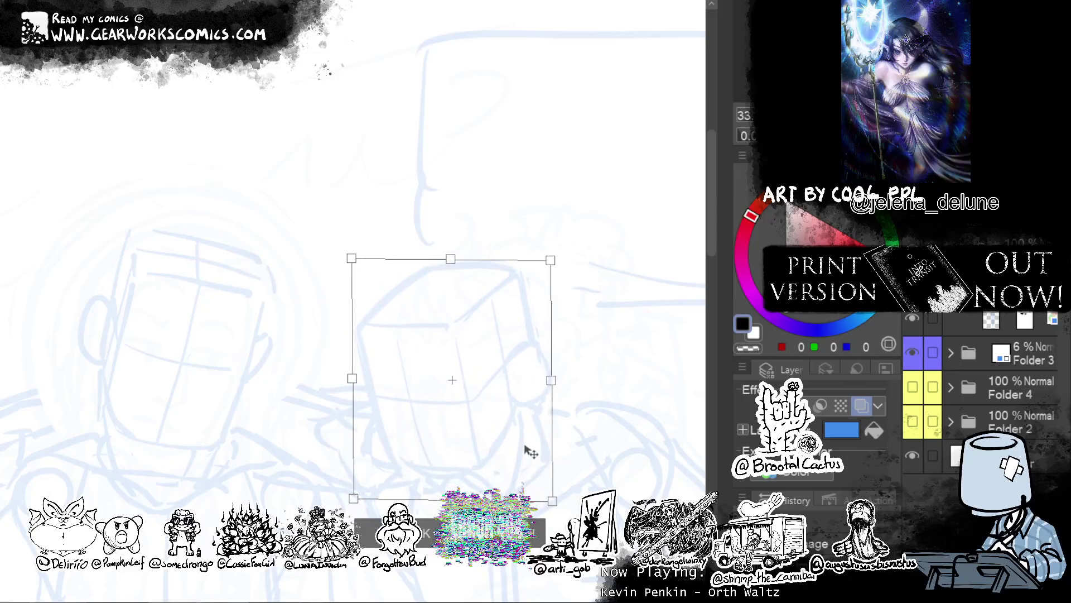
left_click(424, 534)
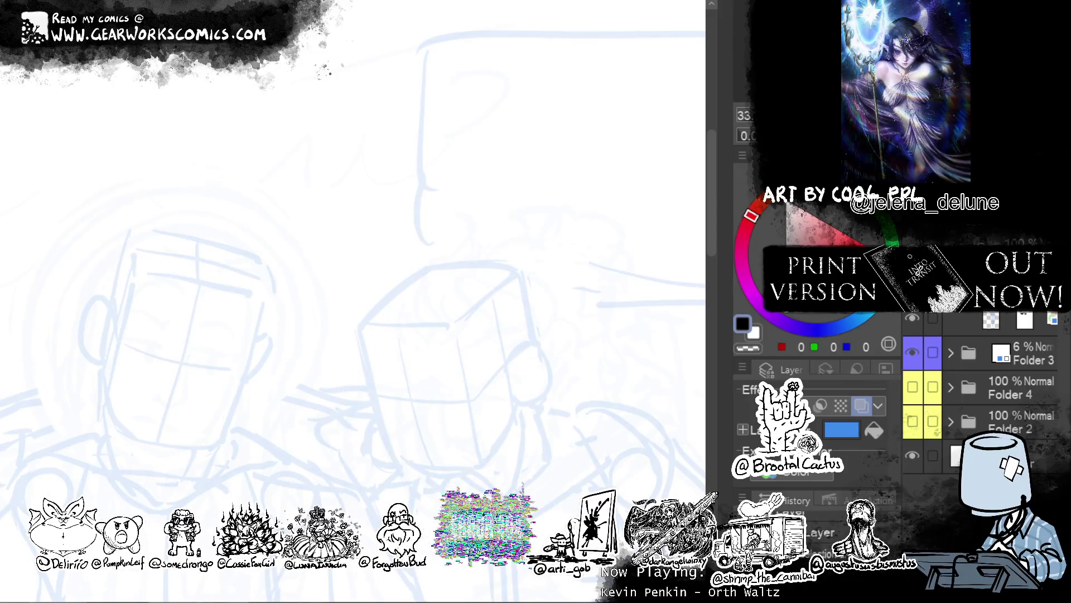
Run one more transform on the head sketch over the full page and apply it.
scroll(655, 236, "down", 3)
scroll(655, 236, "down", 3)
scroll(626, 131, "up", 2)
mouse_move(627, 131)
left_mouse_down()
mouse_move(628, 71)
mouse_move(627, 126)
left_mouse_up()
key("ctrl+t")
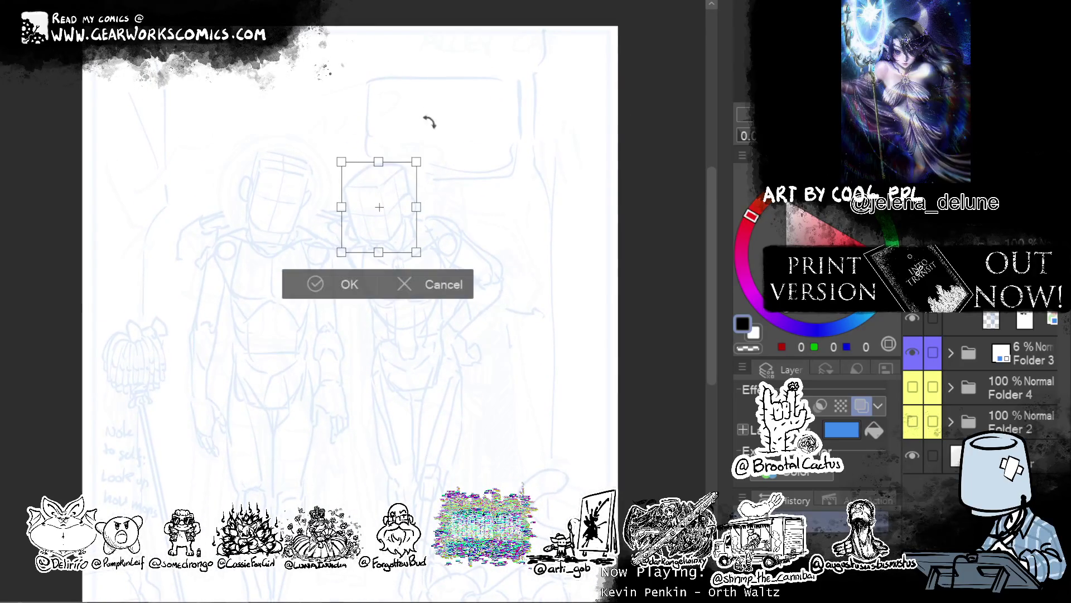
key("Return")
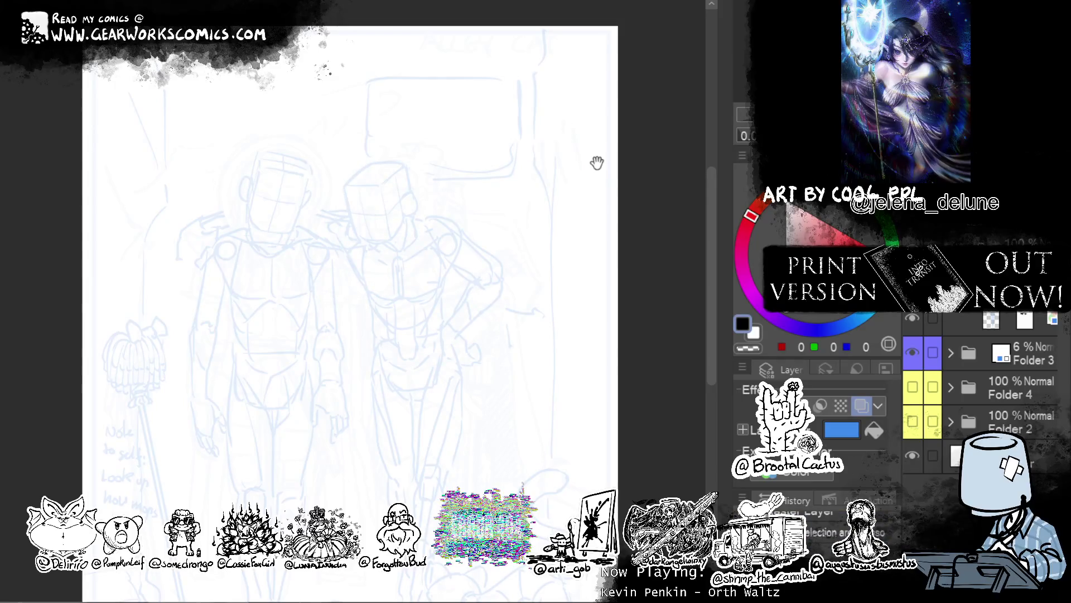
scroll(599, 159, "down", 2)
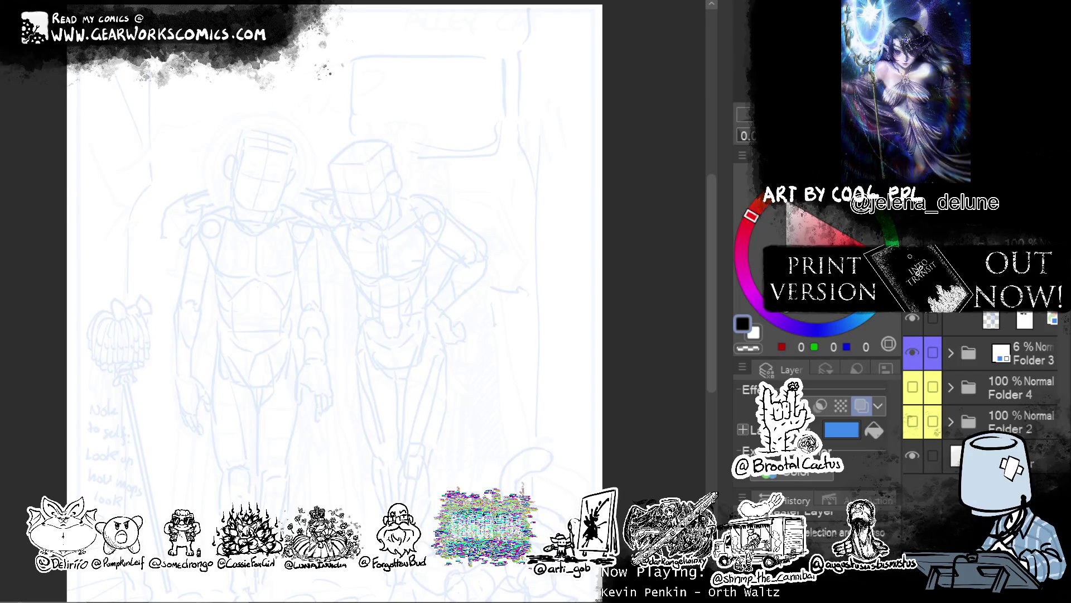
Push the shoulder, torso and upper chest sketch lines with Liquify.
scroll(558, 184, "up", 2)
scroll(592, 223, "up", 2)
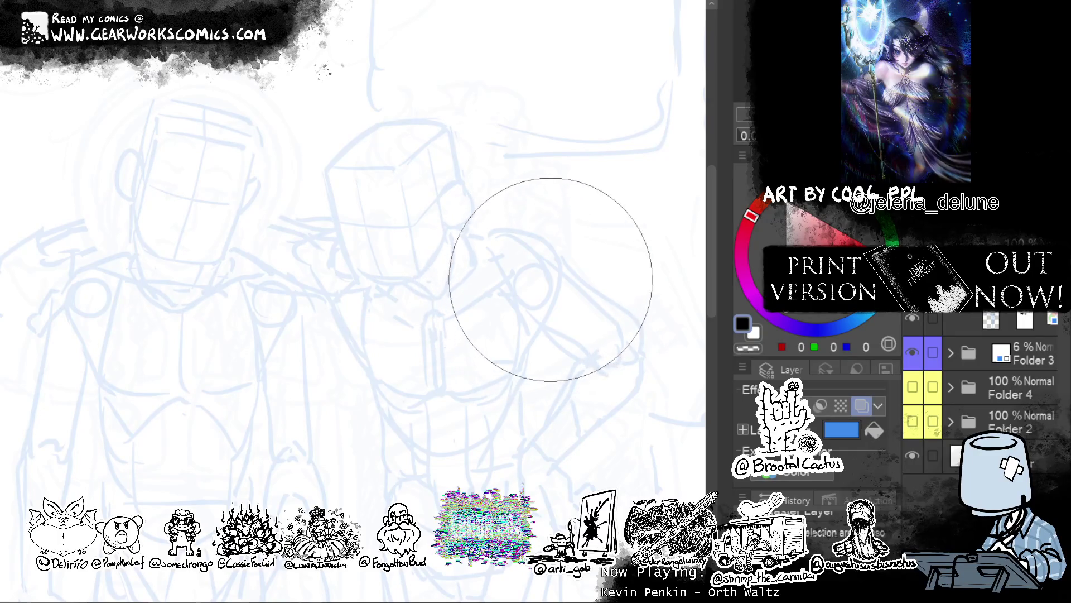
mouse_move(540, 459)
left_mouse_down()
mouse_move(656, 234)
mouse_move(557, 402)
left_mouse_up()
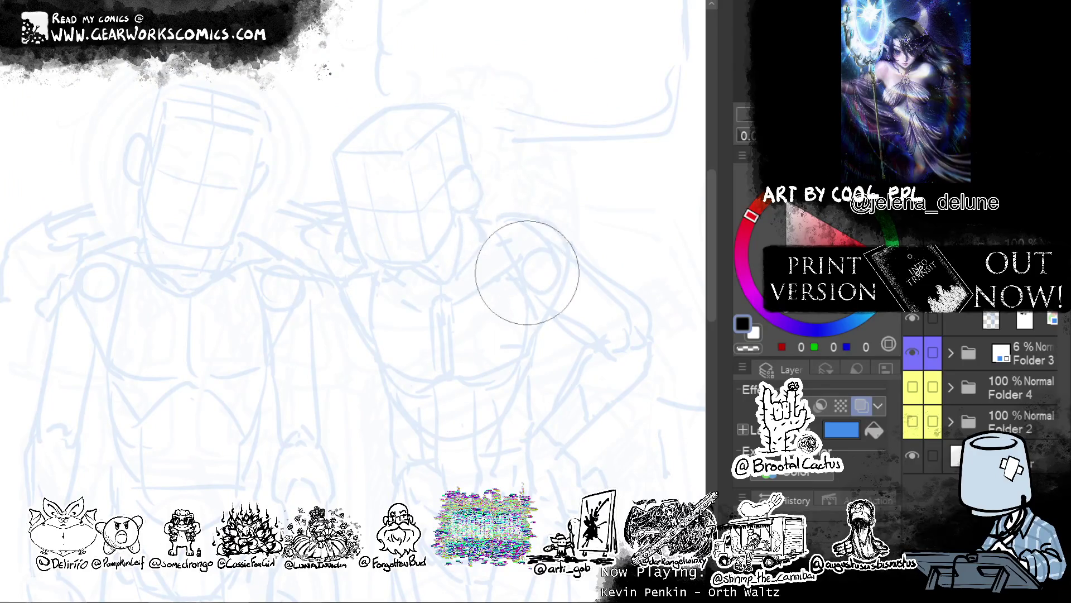
mouse_move(617, 258)
left_mouse_down()
mouse_move(474, 256)
mouse_move(467, 301)
left_mouse_up()
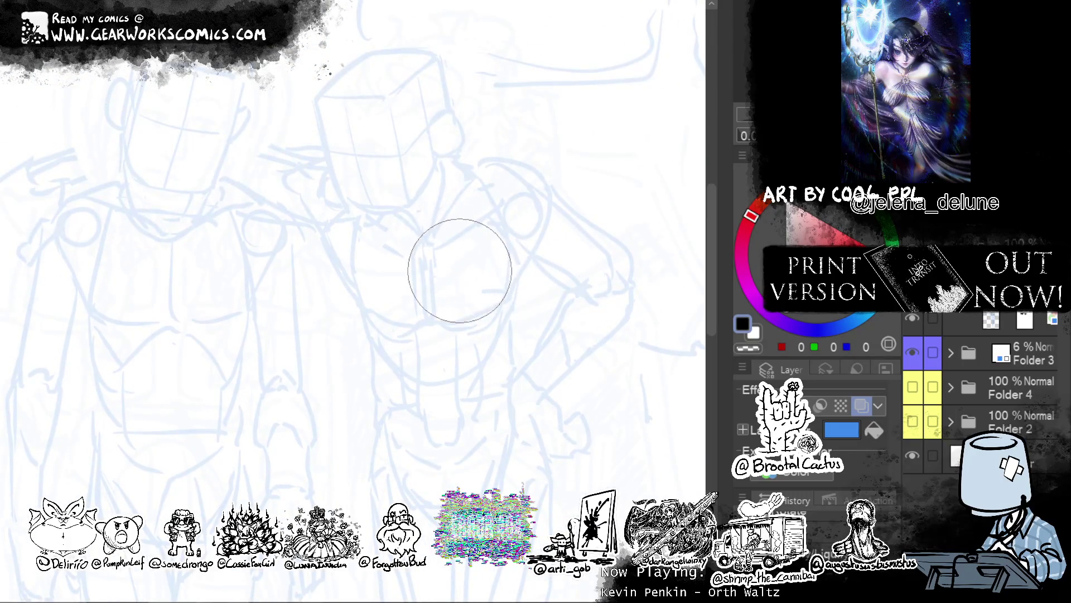
left_click_drag(473, 220, 568, 215)
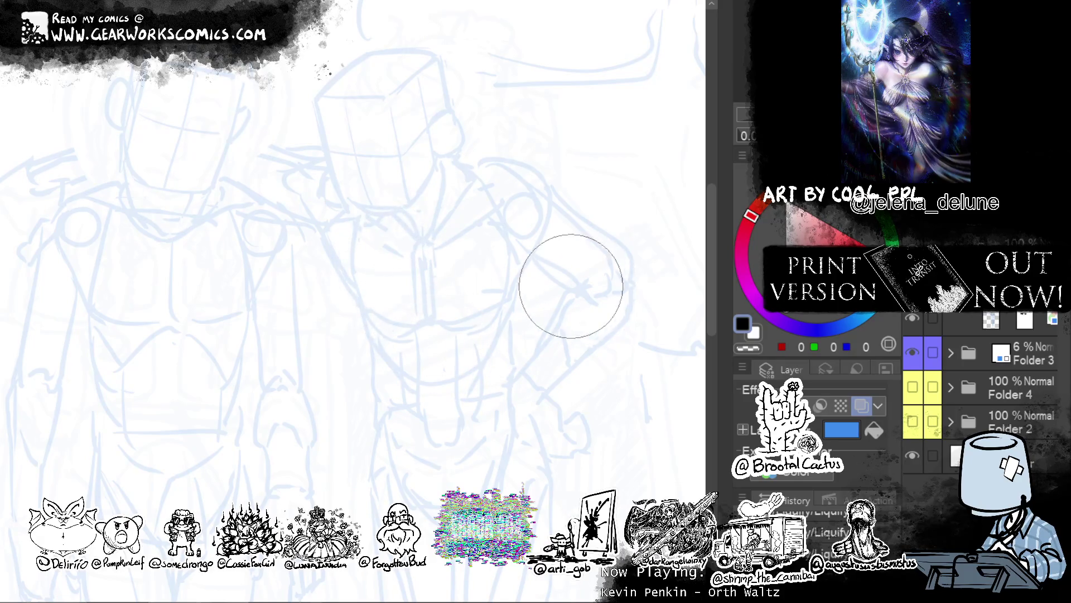
left_click_drag(387, 251, 393, 256)
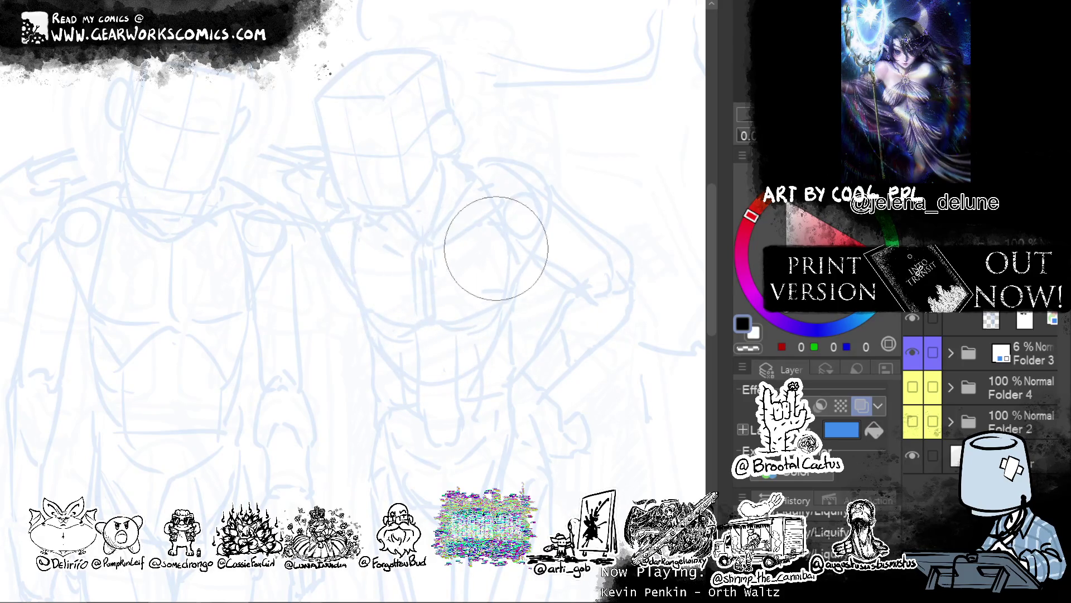
Select the top sketch layer, nudge its sketch slightly, and disable its mask to reveal hidden lines.
key("ctrl+minus")
mouse_move(572, 281)
left_mouse_down()
mouse_move(573, 126)
mouse_move(573, 201)
left_mouse_up()
left_click(913, 319)
left_click(953, 319)
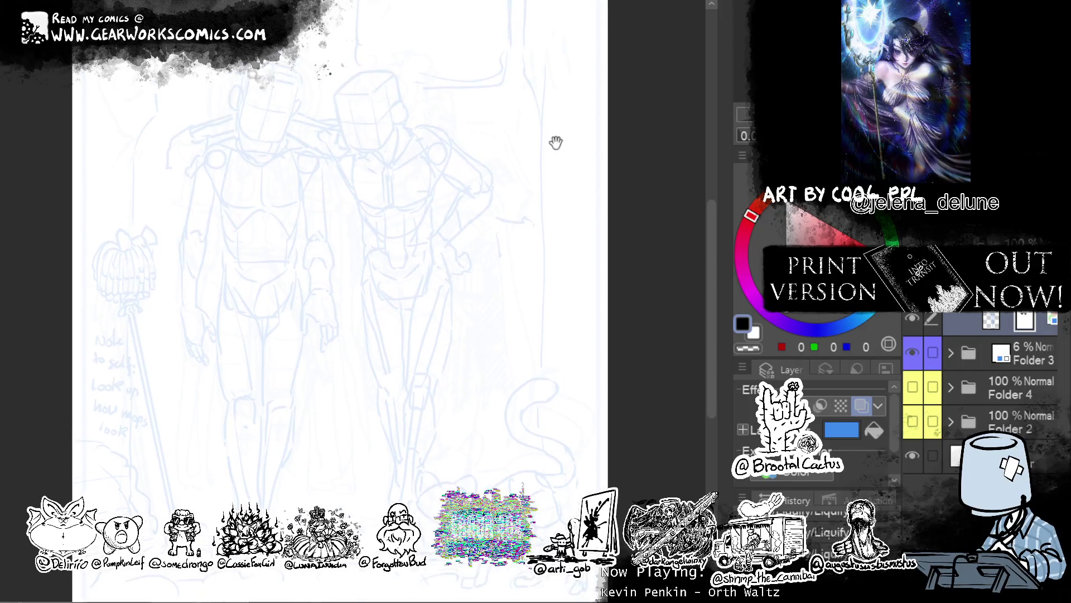
left_click_drag(553, 143, 556, 109)
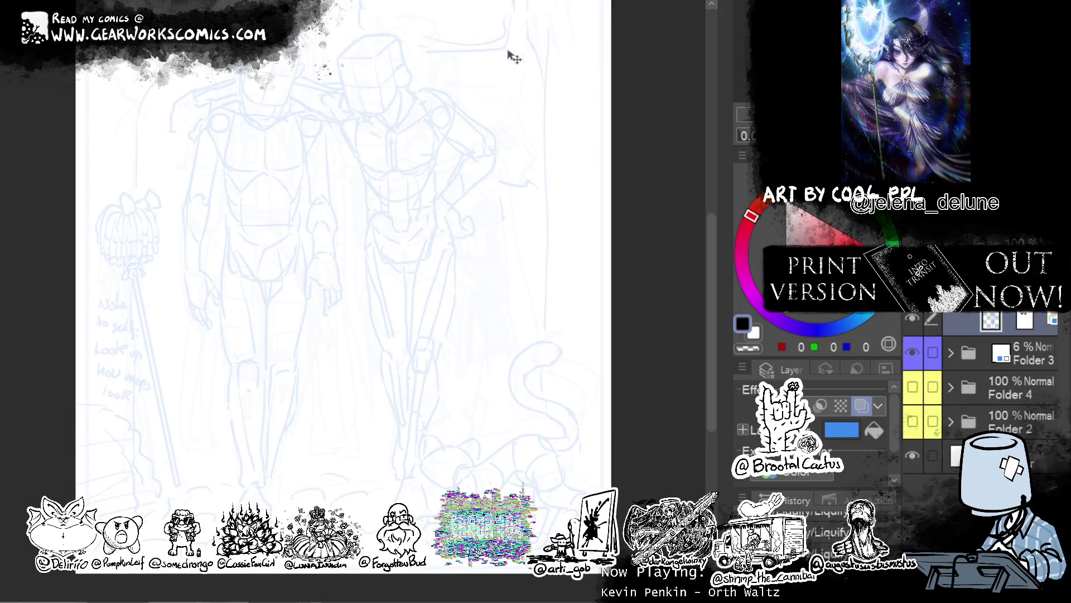
mouse_move(509, 78)
left_mouse_down()
mouse_move(512, 91)
mouse_move(495, 88)
left_mouse_up()
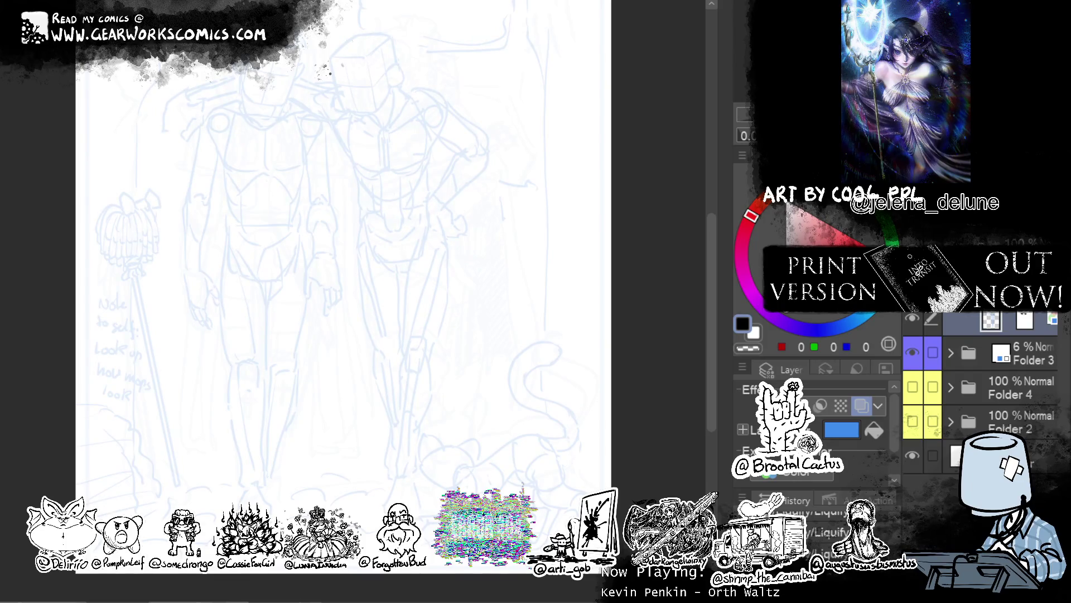
left_click(1025, 320, "shift")
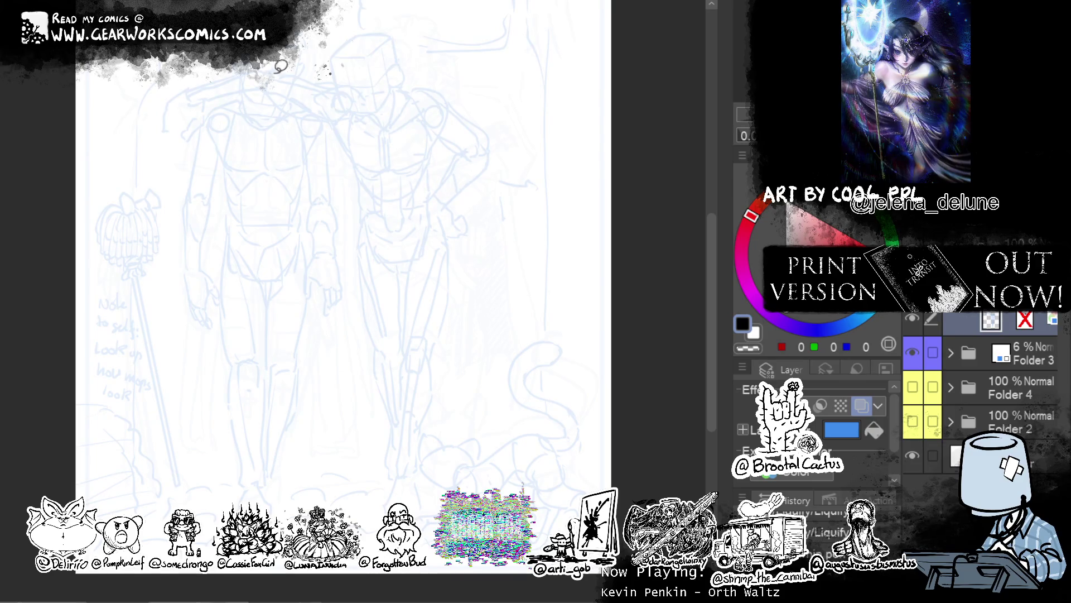
Draw a curved stroke near the left figure's head and rotate it slightly clockwise.
left_click_drag(267, 62, 193, 154)
key("ctrl+a")
key("ctrl+t")
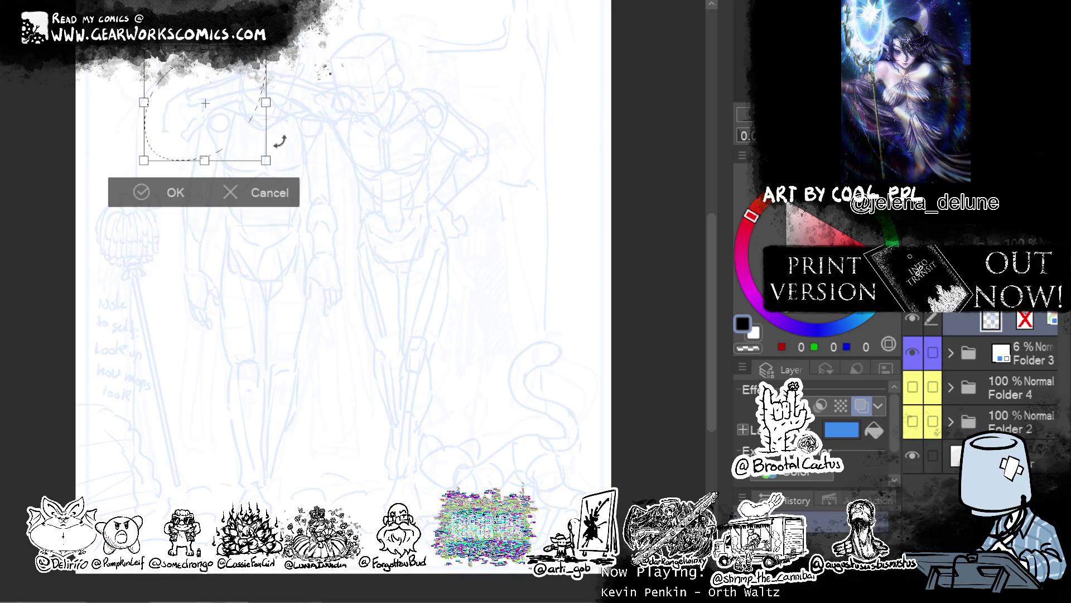
left_click_drag(346, 54, 347, 42)
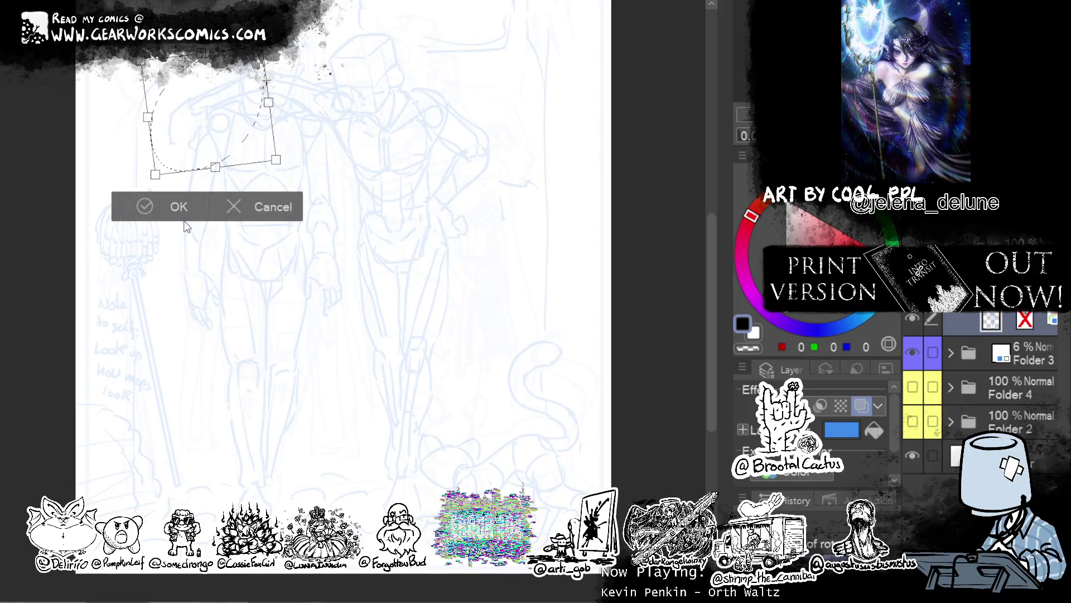
left_click(276, 203)
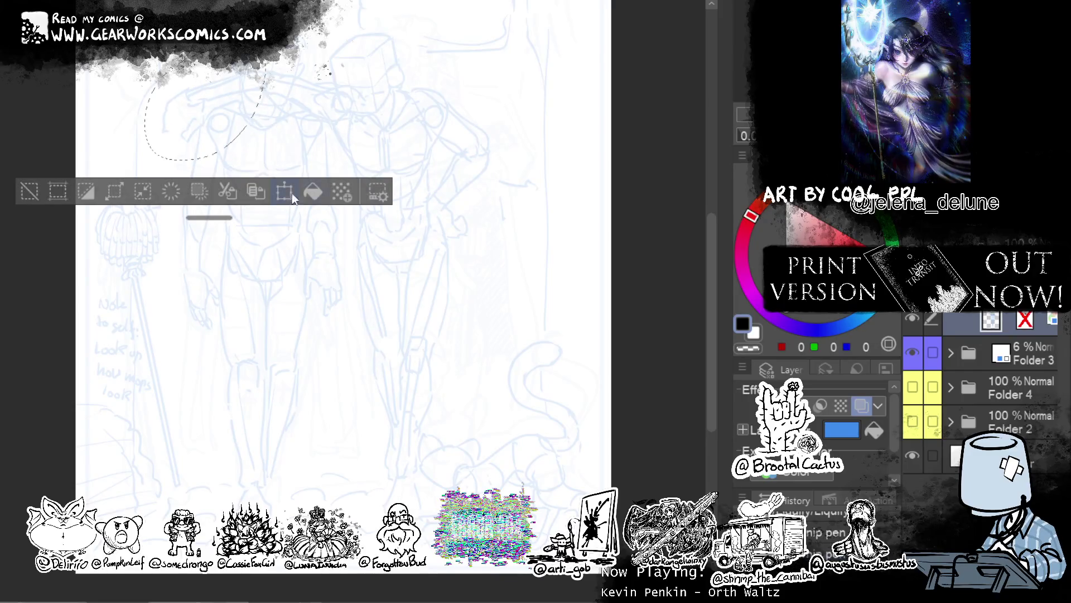
key("ctrl+d")
Lasso the upper torso, rotate it slightly, and deselect.
left_click_drag(324, 65, 335, 123)
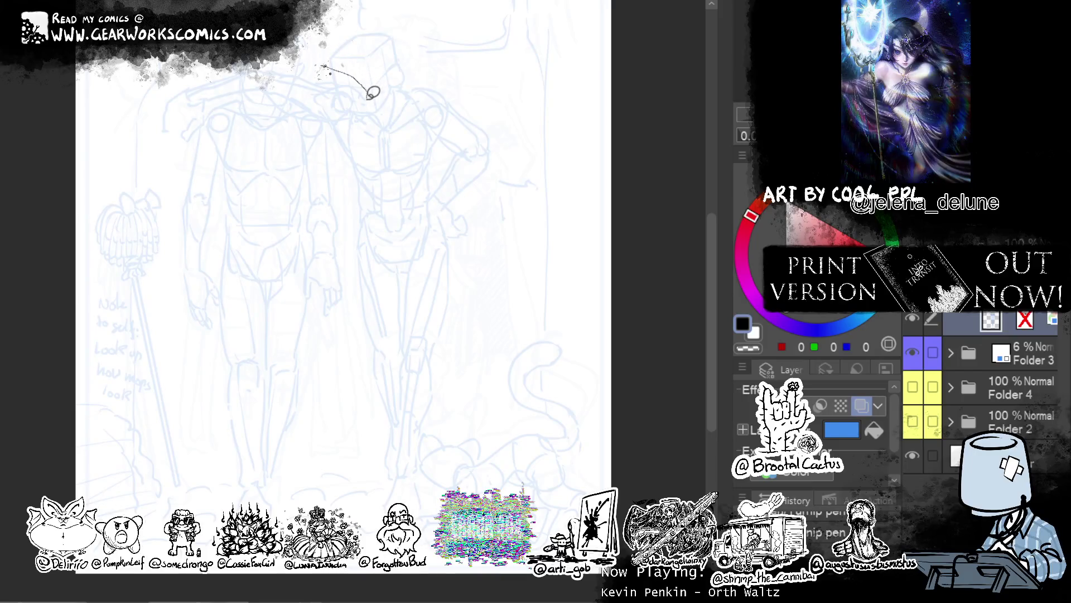
left_click_drag(335, 122, 294, 28)
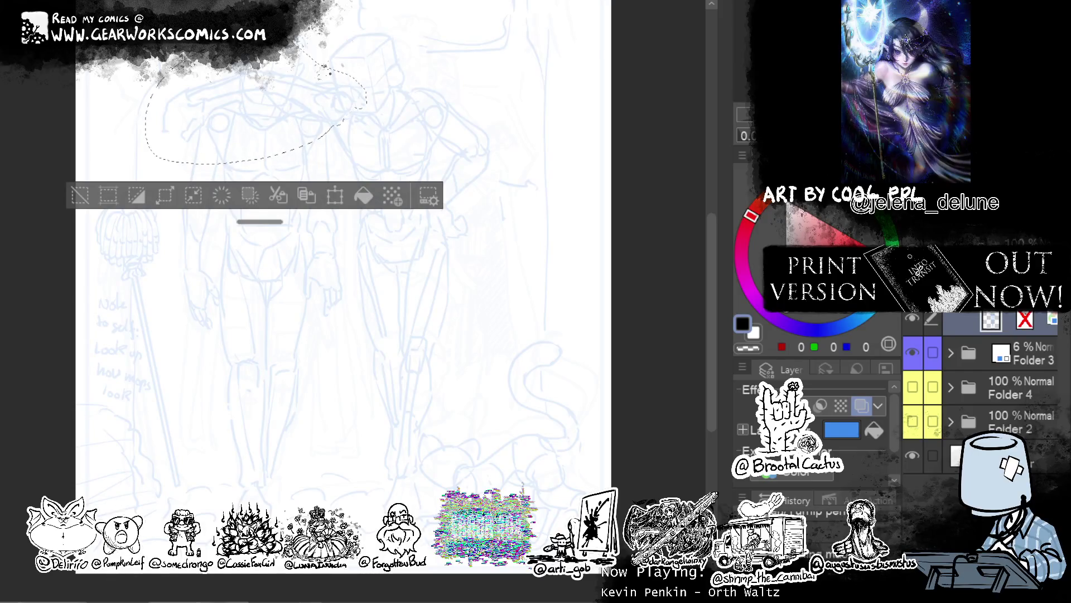
left_click(334, 195)
mouse_move(432, 137)
left_mouse_down()
mouse_move(340, 177)
mouse_move(357, 163)
left_mouse_up()
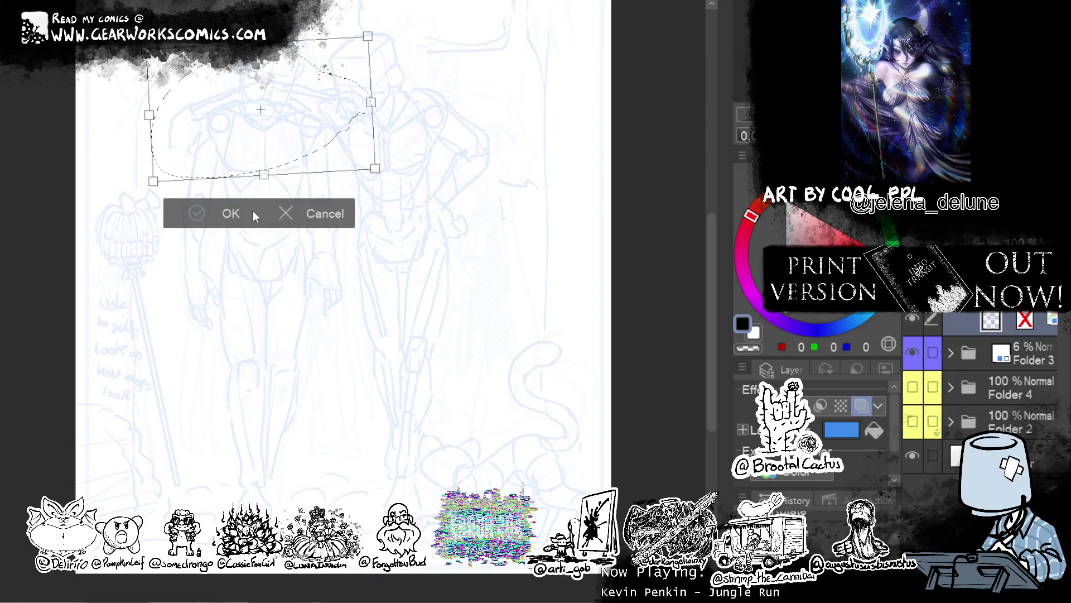
left_click(276, 214)
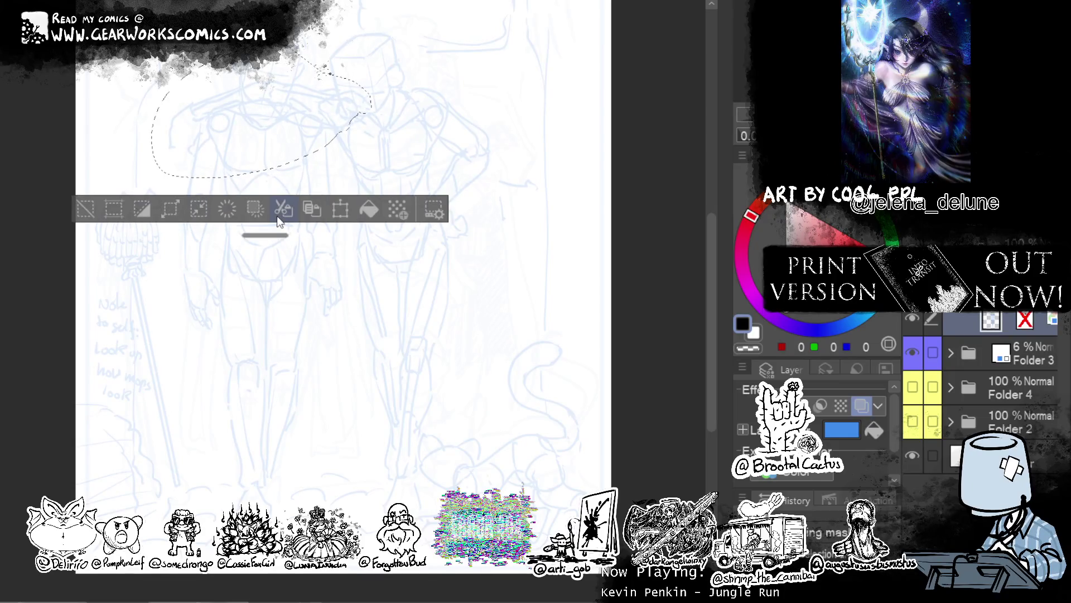
left_click(95, 207)
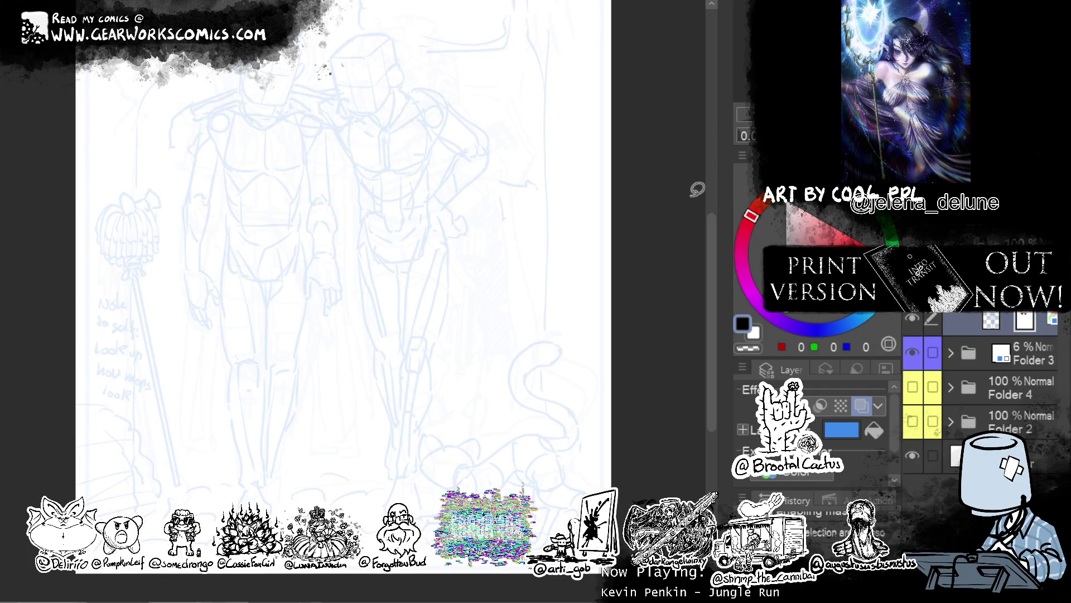
Give the right figure's sketch layer a red Layer Color, separating it from the blue figure.
left_click_drag(590, 185, 560, 240)
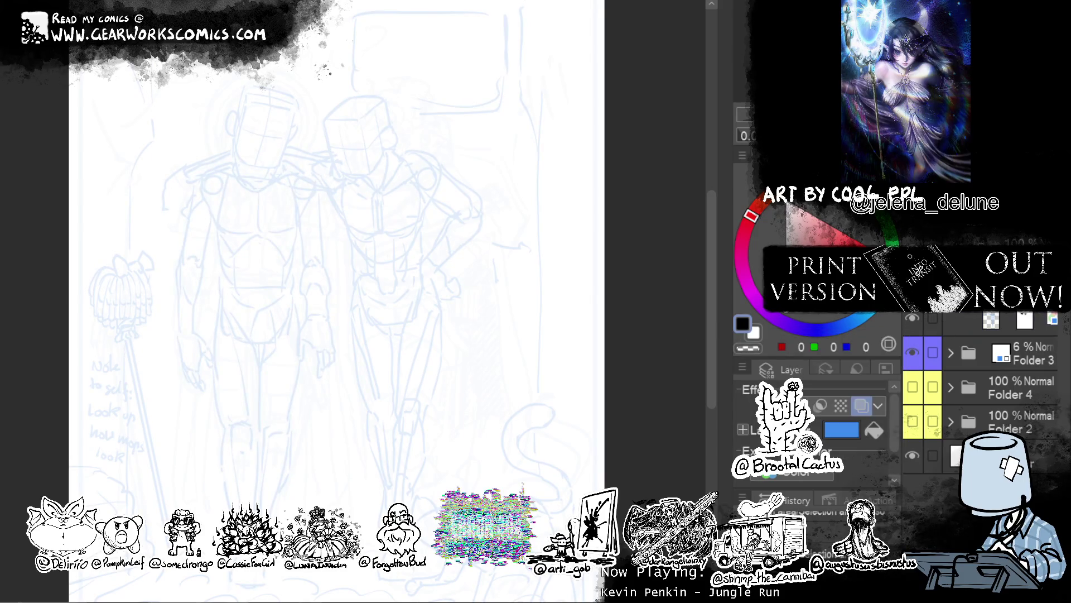
key("c")
key("ctrl+d")
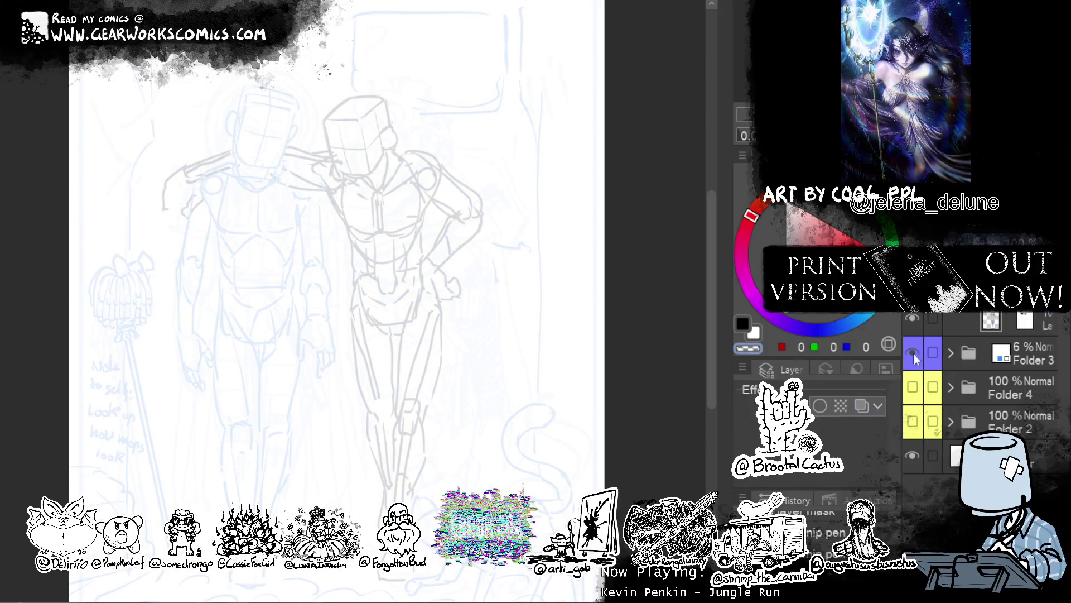
left_click(862, 406)
left_click(842, 429)
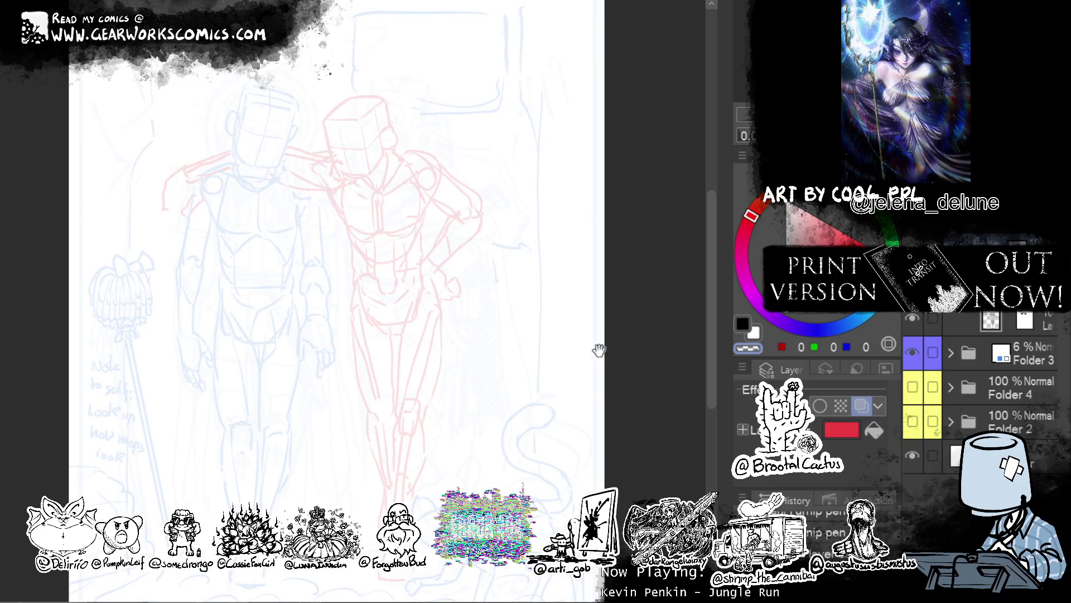
left_click_drag(597, 352, 524, 246)
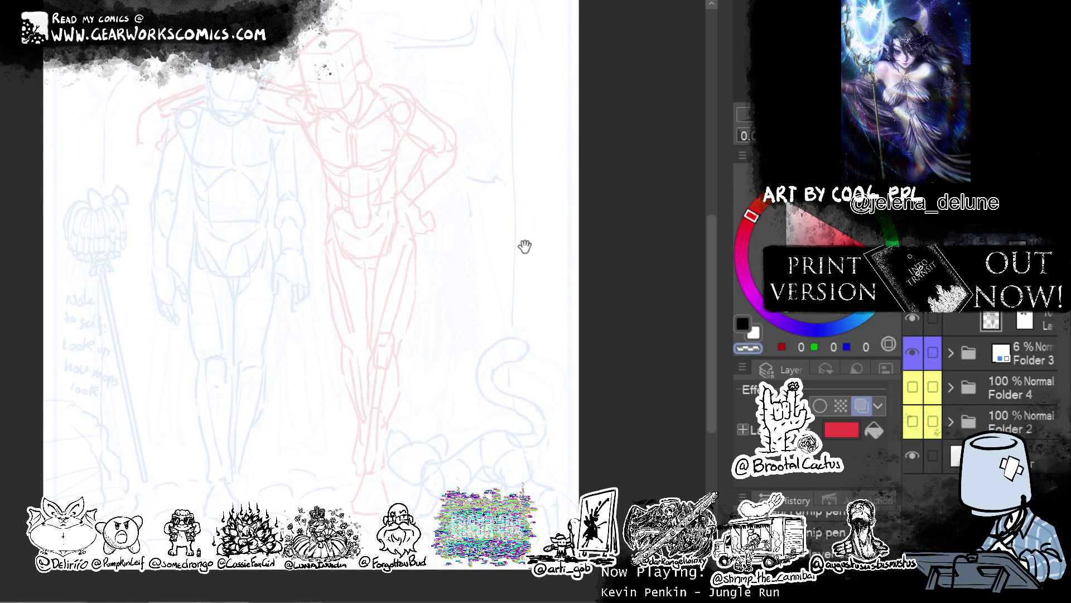
left_click_drag(536, 425, 568, 473)
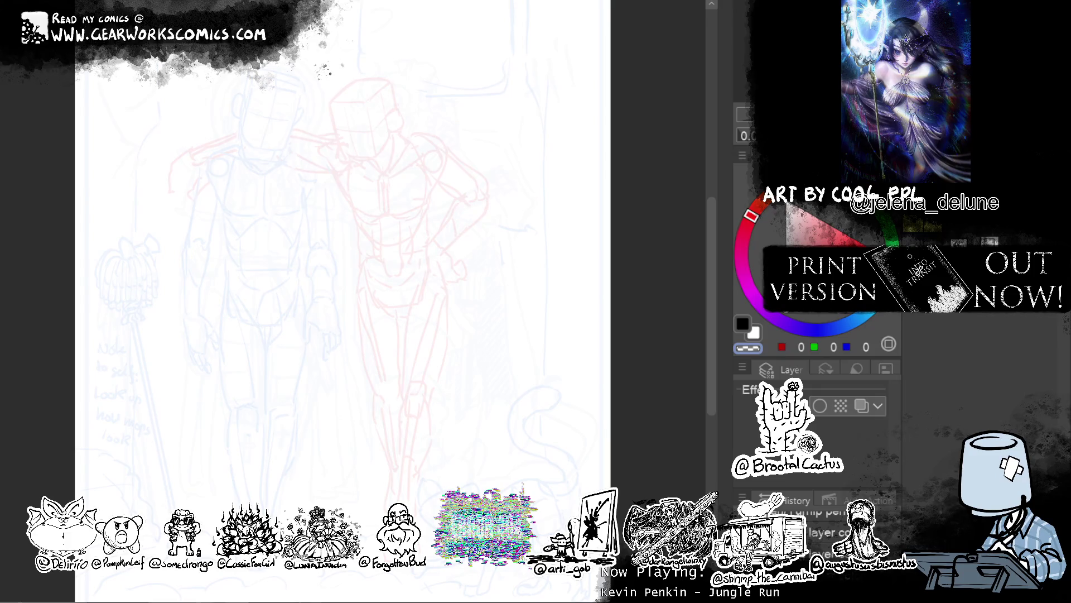
Zoom to 50% and pan around the two figures' heads and bodies to inspect them.
scroll(463, 206, "up", 3)
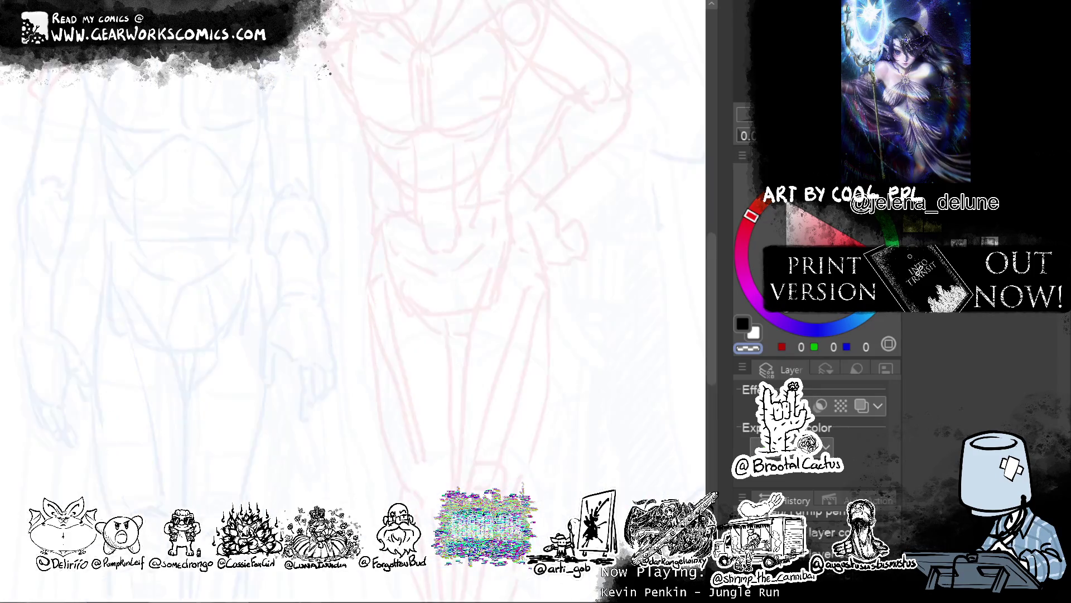
left_click_drag(463, 206, 578, 376)
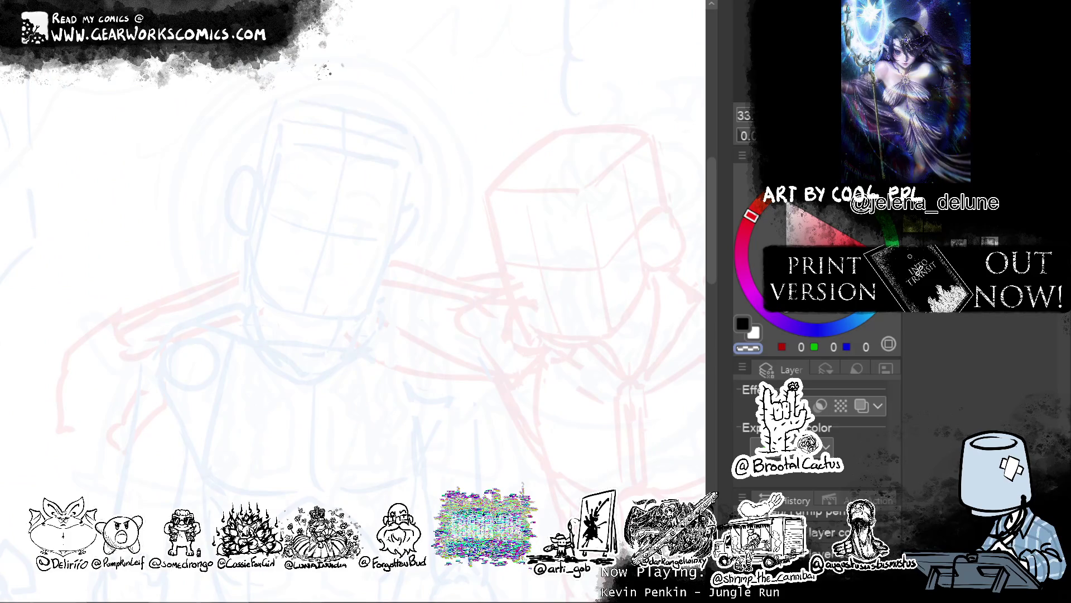
key("ctrl+plus")
scroll(530, 238, "down", 3)
scroll(531, 238, "up", 2)
scroll(524, 115, "up", 2)
left_click_drag(597, 145, 619, 259)
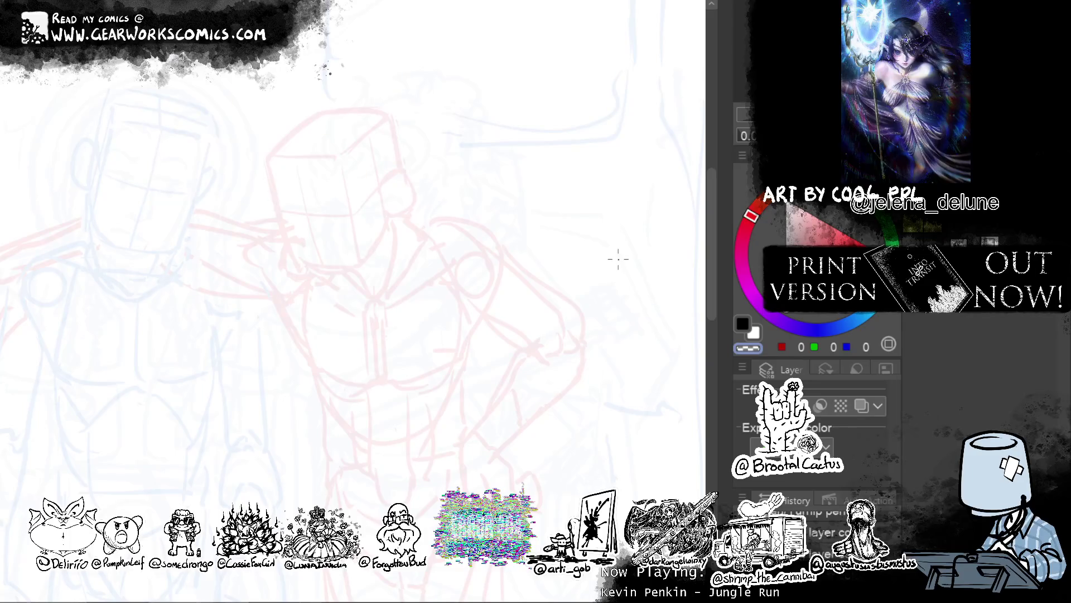
left_click_drag(618, 259, 657, 175)
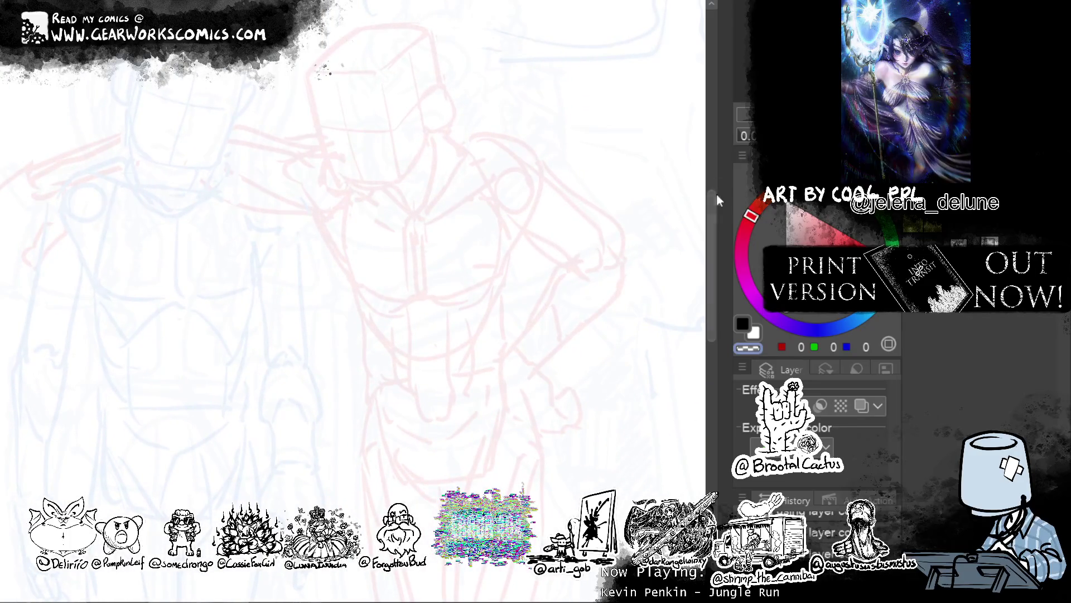
key("ctrl+0")
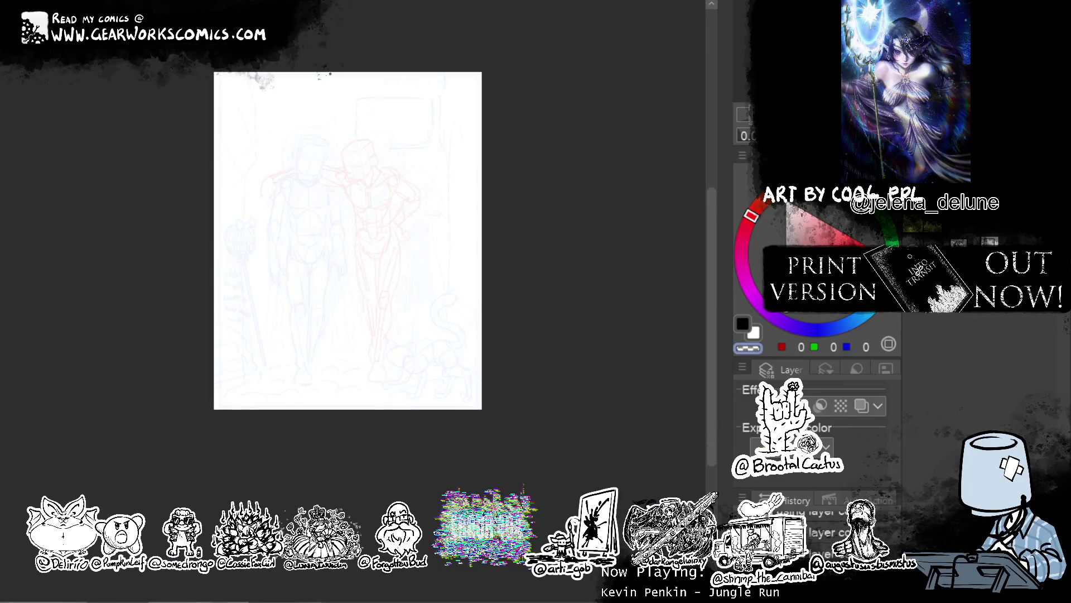
key("ctrl+plus")
Recentre the whole page and hide the blue and red figure sketches.
left_click_drag(616, 155, 610, 296)
mouse_move(617, 195)
left_mouse_down()
mouse_move(618, 240)
mouse_move(606, 246)
left_mouse_up()
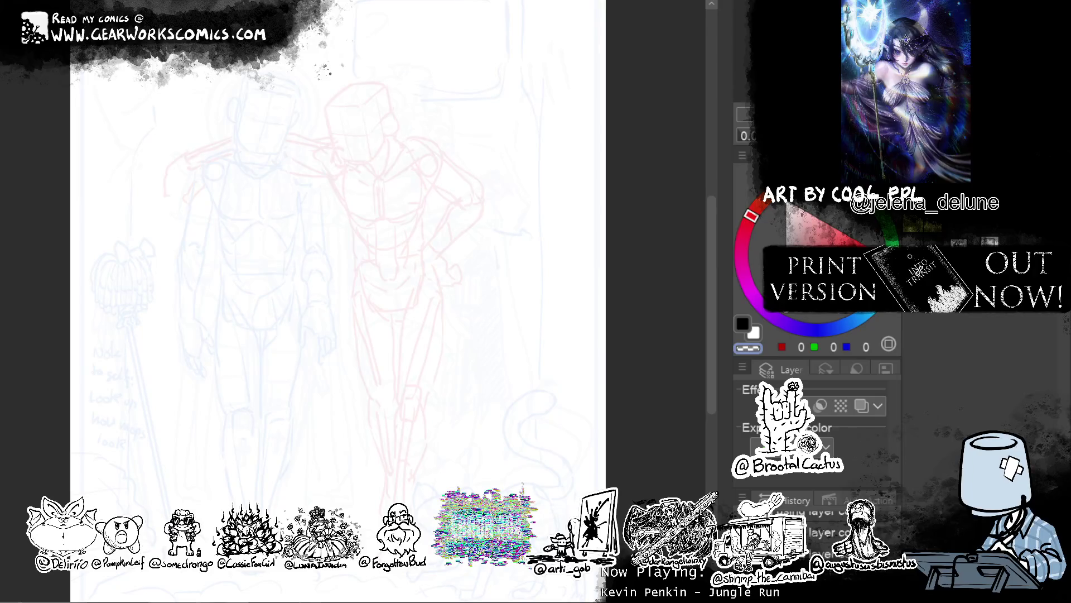
scroll(594, 402, "up", 4)
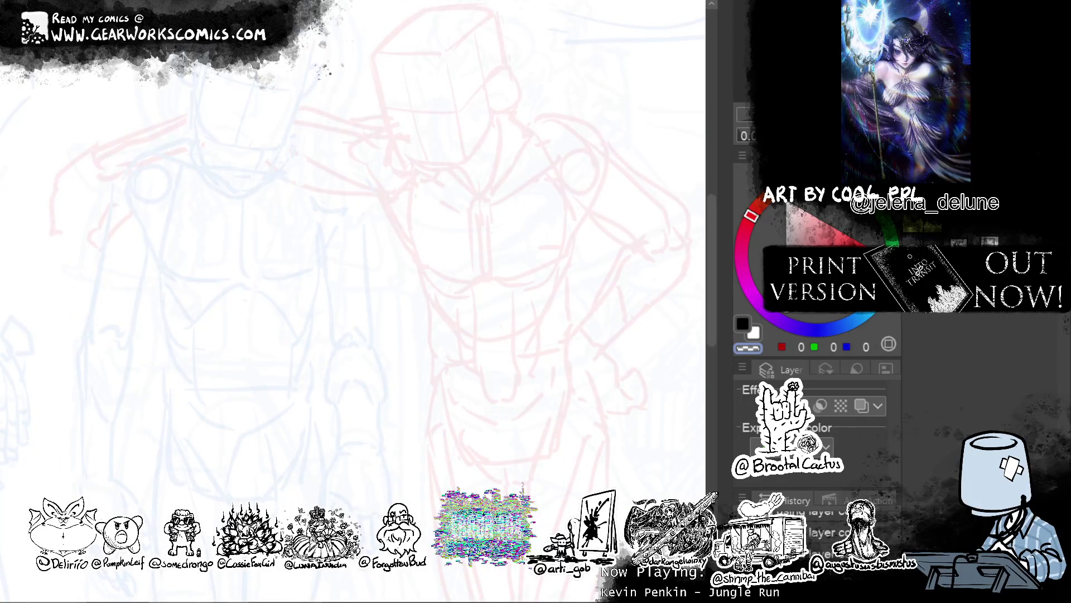
scroll(606, 235, "down", 4)
left_click_drag(610, 220, 602, 243)
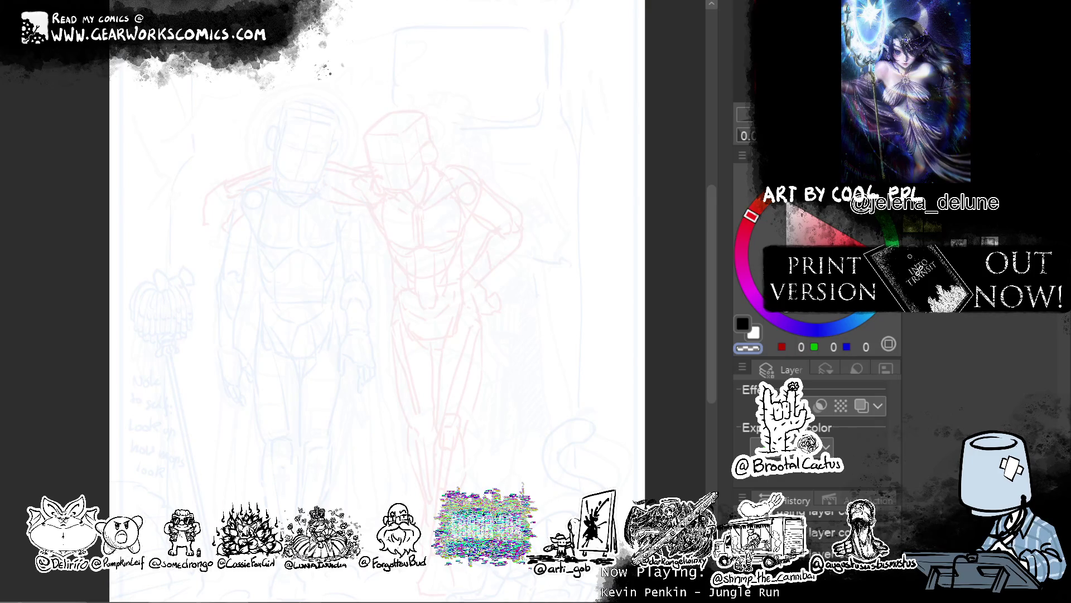
left_click_drag(603, 243, 602, 246)
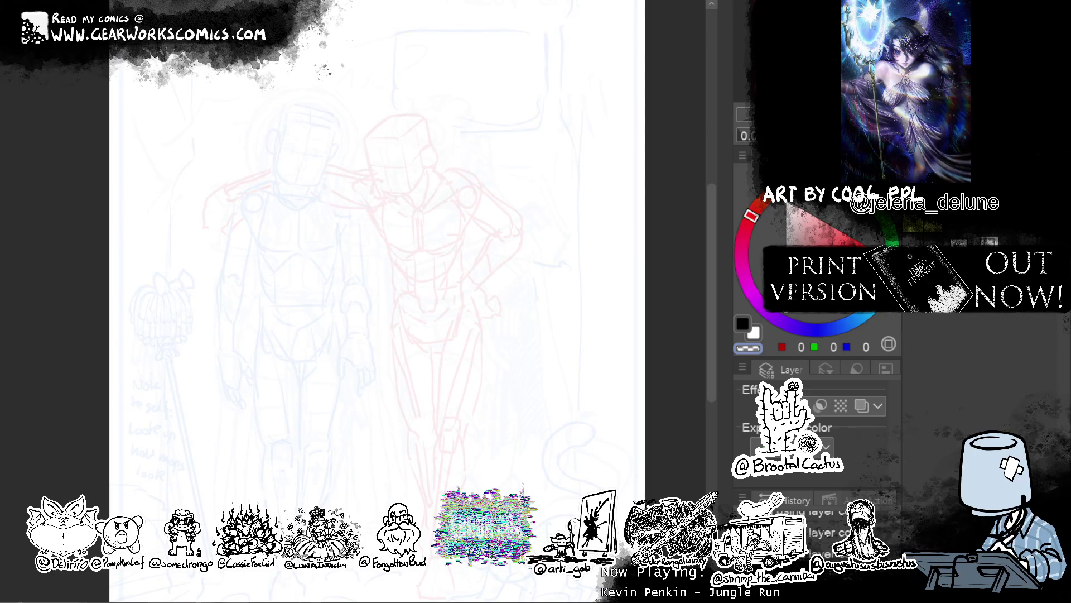
left_click_drag(611, 199, 660, 220)
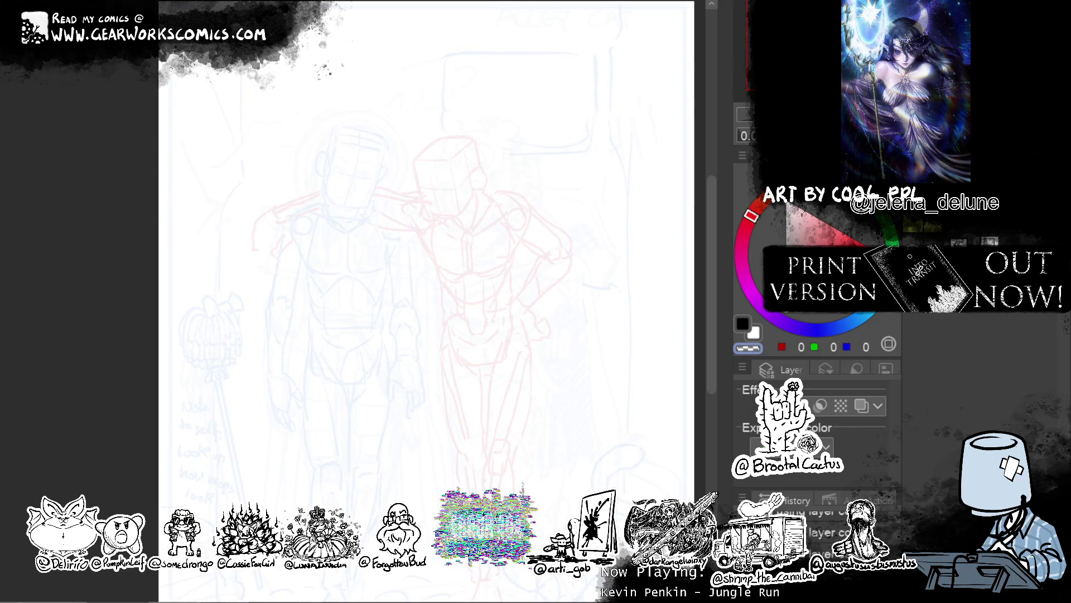
key("Delete")
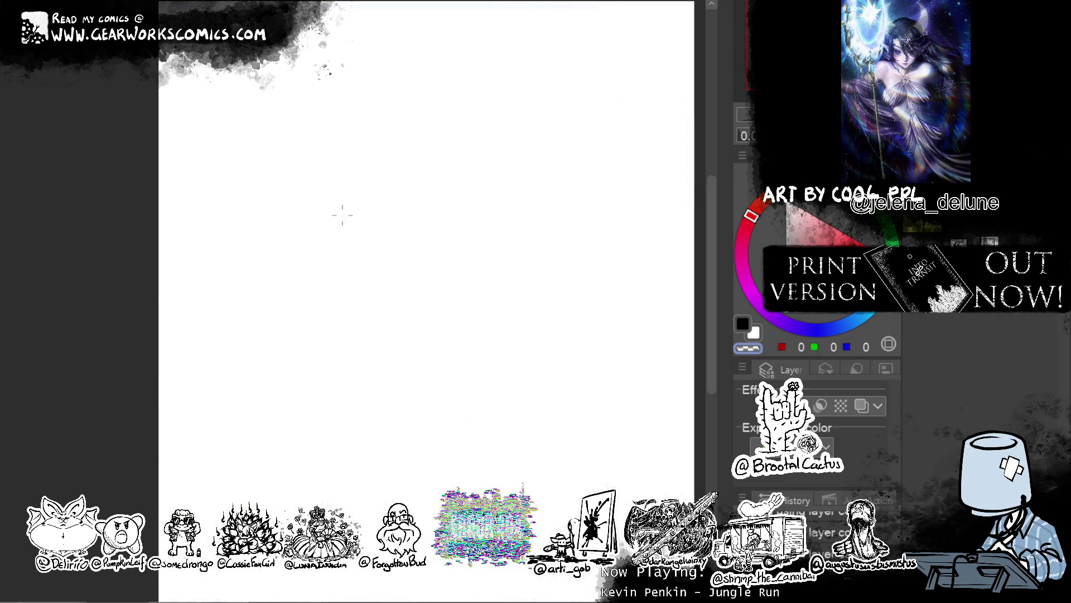
Switch to black and draw the cube head's top front edge and top face.
left_click(747, 319)
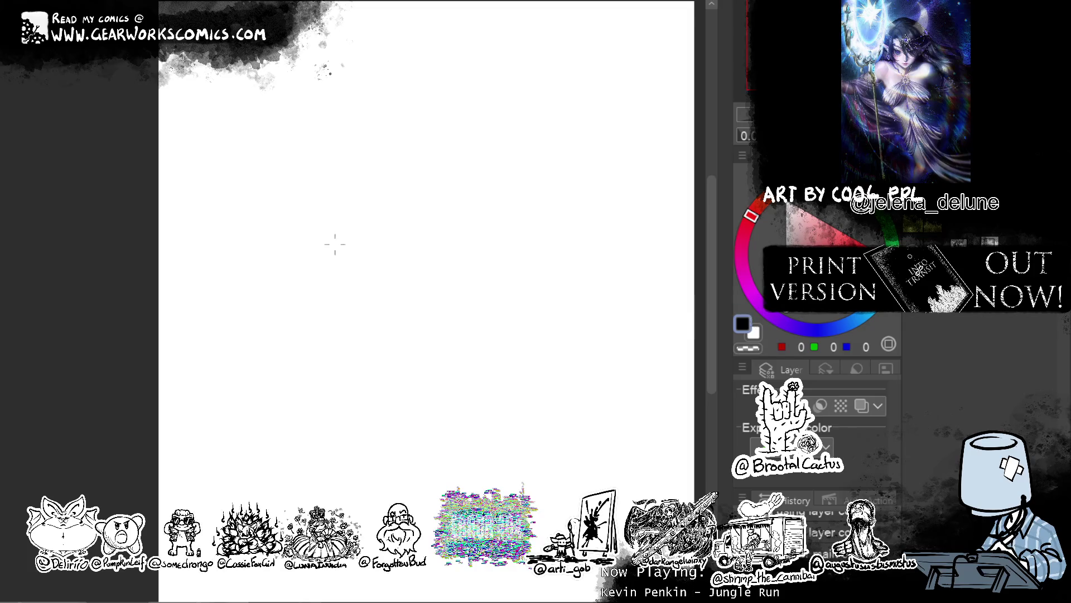
mouse_move(351, 180)
left_mouse_down()
mouse_move(370, 316)
mouse_move(462, 170)
left_mouse_up()
key("ctrl+z")
left_click_drag(359, 171, 453, 180)
key("ctrl+z")
left_click_drag(358, 173, 474, 191)
mouse_move(358, 174)
left_mouse_down()
mouse_move(428, 144)
mouse_move(553, 144)
left_mouse_up()
left_click_drag(480, 191, 544, 158)
key("ctrl+z")
mouse_move(460, 189)
left_mouse_down()
mouse_move(545, 144)
mouse_move(555, 291)
left_mouse_up()
Draw the cube's right and front vertical edges and its bottom edges.
key("ctrl+z")
left_click_drag(546, 158, 545, 283)
left_click_drag(466, 204, 478, 346)
left_click_drag(365, 325, 455, 357)
key("ctrl+z")
left_click_drag(380, 324, 472, 347)
key("ctrl+z")
mouse_move(380, 323)
left_mouse_down()
mouse_move(472, 343)
mouse_move(533, 286)
left_mouse_up()
key("ctrl+z")
left_click_drag(487, 338, 540, 290)
Add crossing vertical and horizontal guide lines on the cube's right and front faces.
left_click_drag(508, 175, 510, 306)
left_click_drag(477, 267, 548, 225)
left_click_drag(371, 248, 484, 259)
key("ctrl+z")
left_click_drag(374, 249, 474, 273)
key("ctrl+z")
left_click_drag(362, 244, 469, 265)
left_click_drag(399, 191, 417, 343)
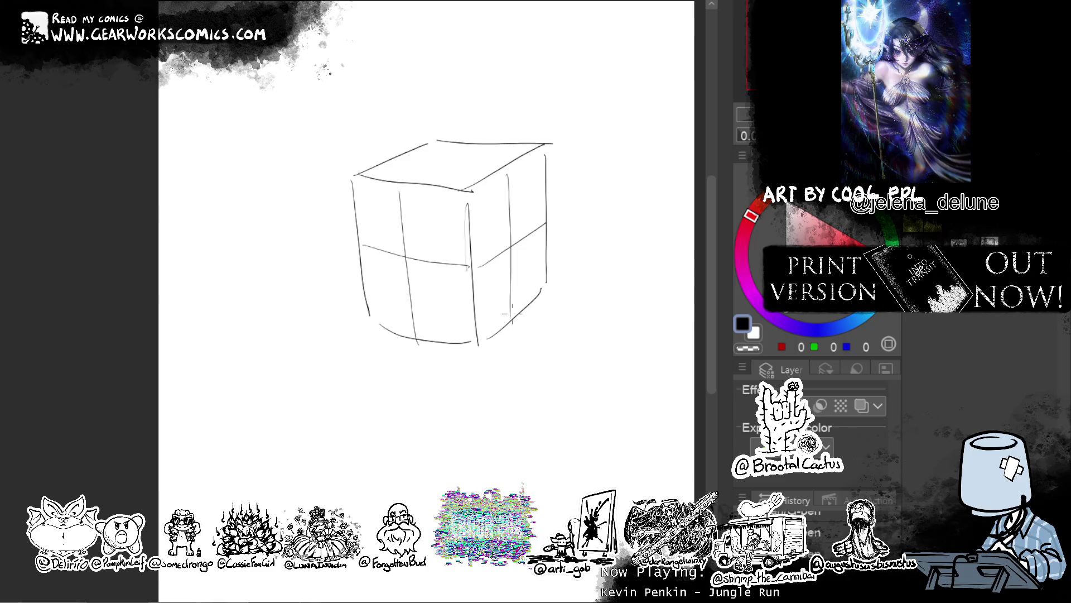
Sketch the curved neck and its left side beneath the cube.
left_click_drag(519, 325, 506, 390)
key("ctrl+z")
mouse_move(512, 328)
left_mouse_down()
mouse_move(504, 386)
mouse_move(425, 437)
left_mouse_up()
key("ctrl+z")
key("ctrl+z")
left_click_drag(510, 330, 419, 438)
mouse_move(404, 352)
left_mouse_down()
mouse_move(412, 416)
mouse_move(426, 414)
left_mouse_up()
mouse_move(527, 311)
left_mouse_down()
mouse_move(536, 360)
mouse_move(454, 421)
mouse_move(542, 371)
left_mouse_up()
key("ctrl+z")
Add collar lines, the right shoulder curve and a short chest stroke below the neck.
left_click_drag(402, 395, 396, 349)
left_click_drag(554, 361, 591, 382)
mouse_move(478, 413)
left_mouse_down()
mouse_move(478, 491)
mouse_move(603, 443)
left_mouse_up()
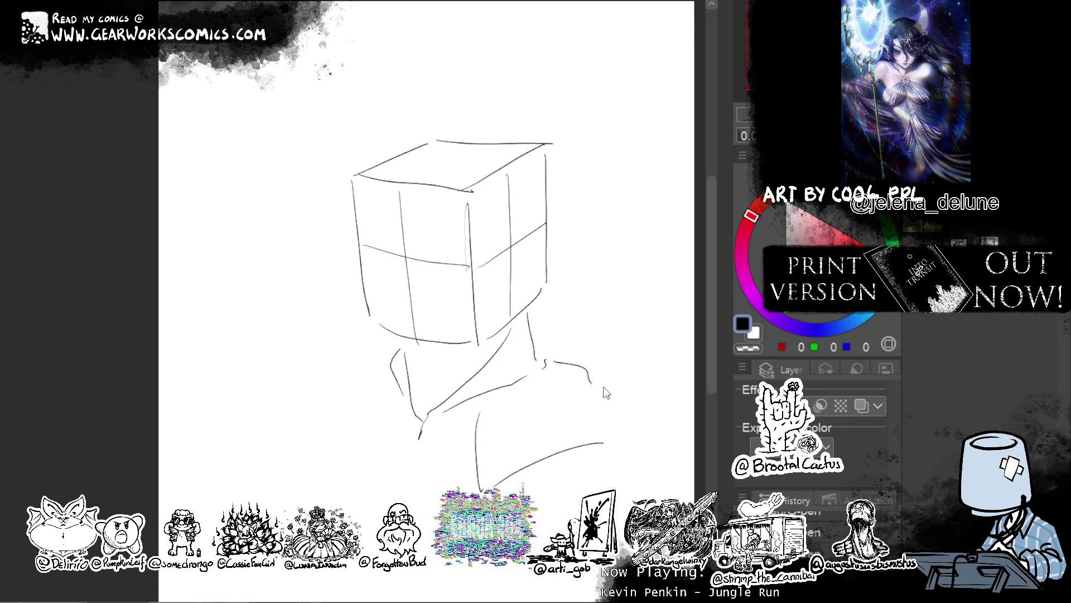
key("ctrl+z")
left_click_drag(495, 489, 564, 474)
key("ctrl+z")
mouse_move(496, 490)
left_mouse_down()
mouse_move(559, 455)
mouse_move(669, 494)
left_mouse_up()
Sketch the chest curve, a smoother shoulder curve and a torso line, undoing the misfires.
key("ctrl+z")
left_click_drag(579, 451, 626, 485)
mouse_move(646, 492)
left_mouse_down()
mouse_move(619, 393)
mouse_move(663, 498)
left_mouse_up()
key("ctrl+z")
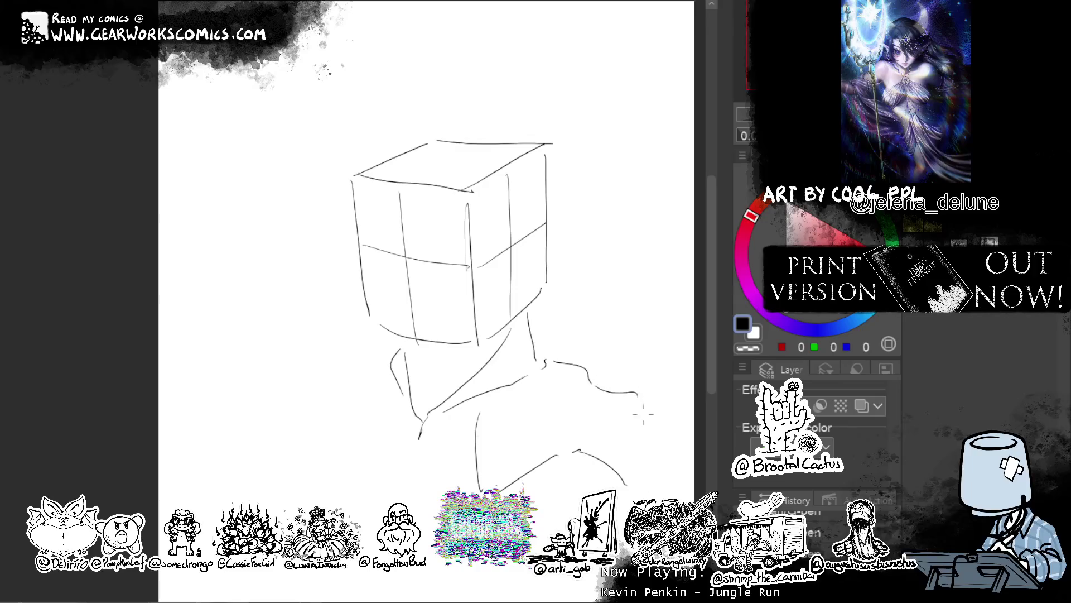
key("ctrl+z")
left_click_drag(595, 383, 658, 496)
left_click_drag(550, 474, 533, 552)
key("ctrl+z")
key("ctrl+z")
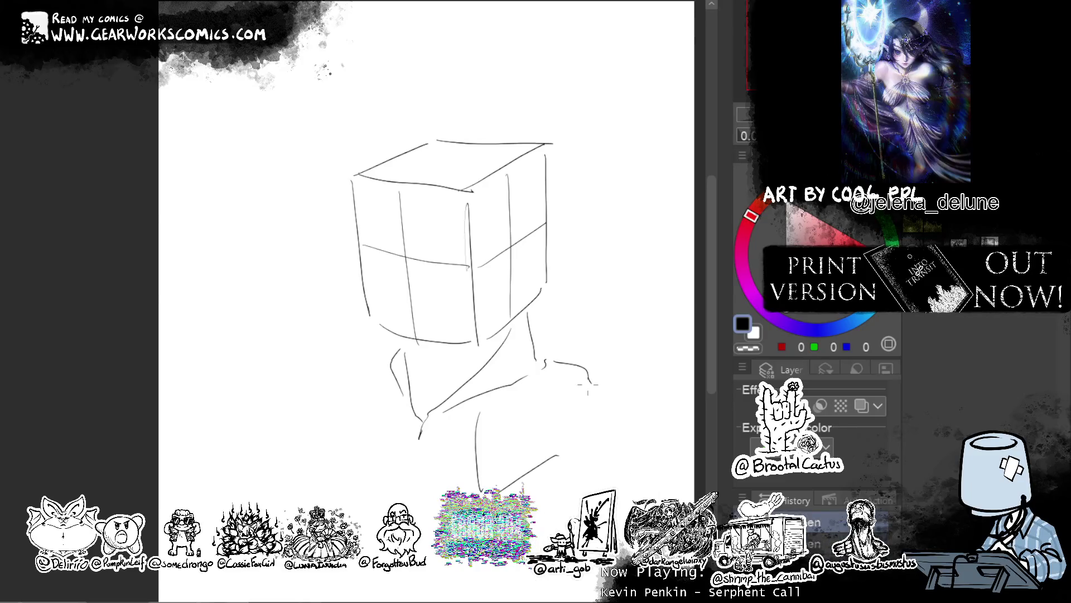
Redraw the right shoulder curve, sketch the torso and right arm lines, and add the outer shoulder contour.
left_click_drag(588, 384, 622, 428)
left_click_drag(519, 484, 523, 583)
left_click_drag(623, 434, 602, 491)
left_click_drag(572, 574, 537, 587)
left_click_drag(564, 363, 627, 439)
Draw an ear on the head's right side, redrawing its first stroke.
left_click_drag(524, 234, 522, 292)
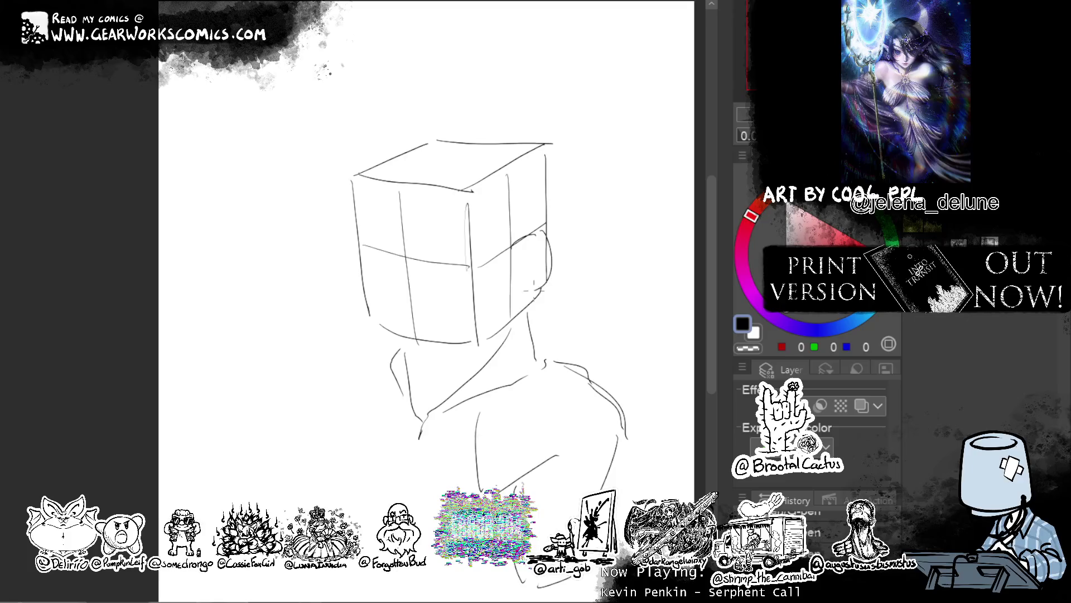
key("ctrl+z")
left_click_drag(511, 245, 516, 292)
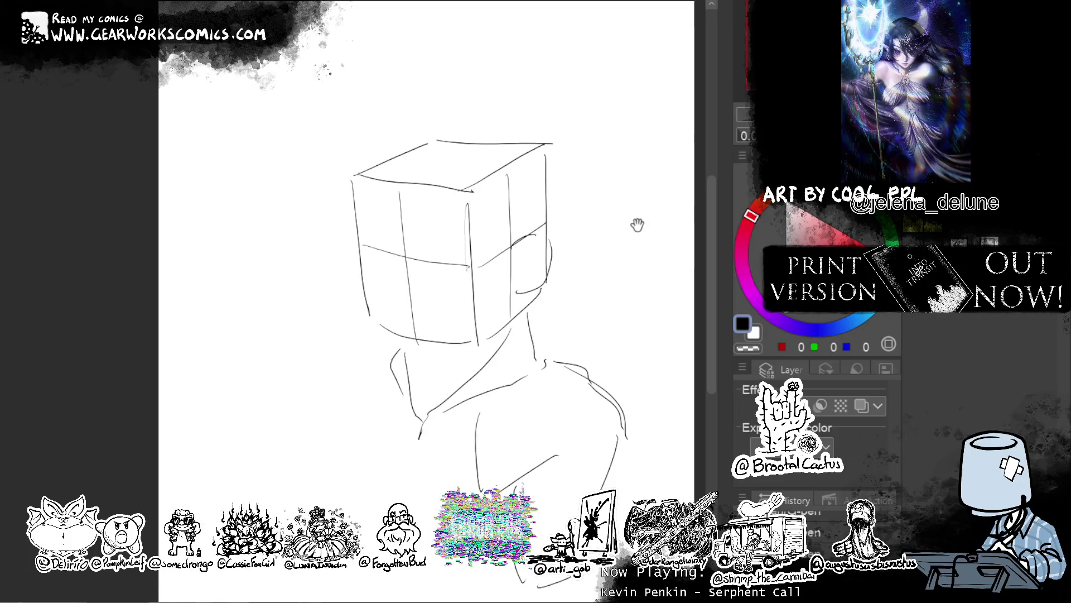
left_click_drag(634, 229, 646, 204)
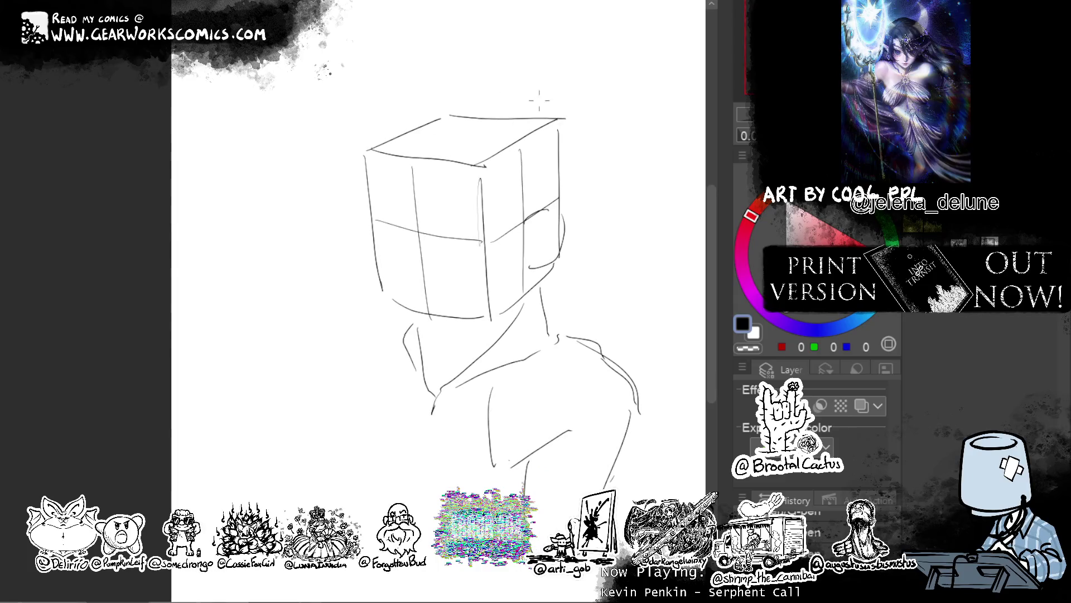
Redraw the cube's top-left edge shorter and rework its left edge in black.
left_click_drag(372, 150, 454, 104)
key("ctrl+z")
left_click_drag(374, 151, 445, 113)
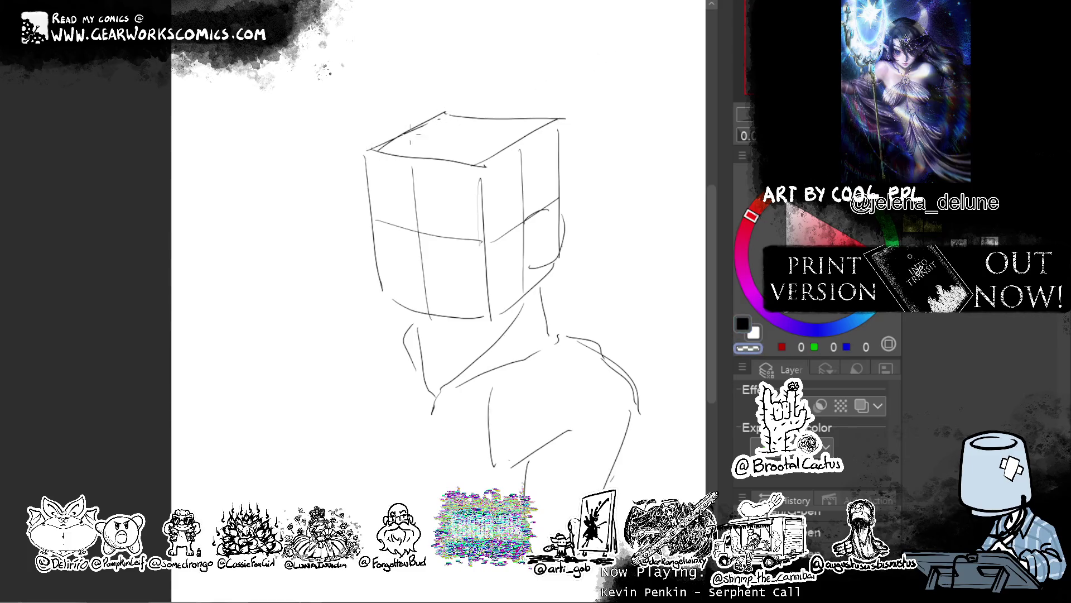
key("c")
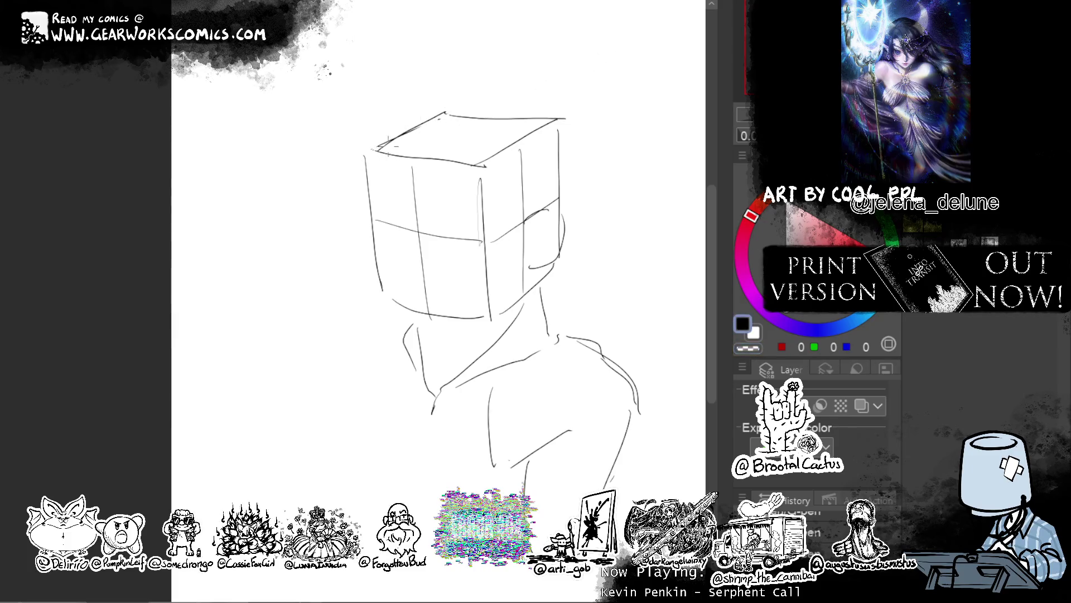
left_click_drag(369, 141, 390, 226)
key("ctrl+z")
left_click_drag(371, 146, 390, 221)
key("ctrl+z")
Extend the left shoulder line downward and sketch collar and chest lines on the torso.
mouse_move(402, 318)
left_mouse_down()
mouse_move(378, 335)
mouse_move(370, 321)
mouse_move(361, 417)
left_mouse_up()
key("ctrl+z")
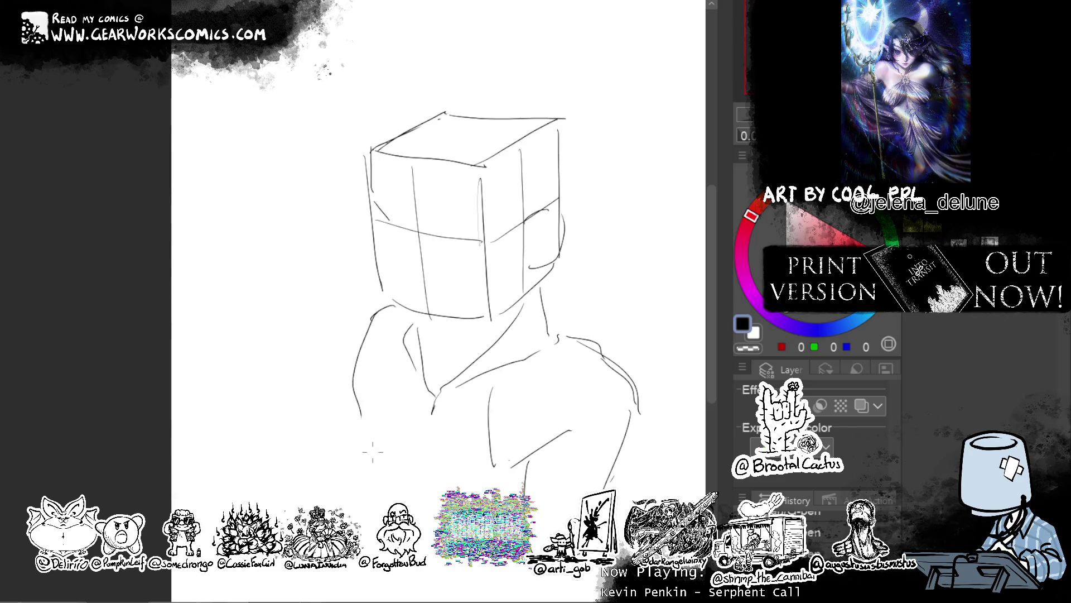
left_click_drag(379, 360, 375, 470)
key("ctrl+z")
mouse_move(372, 369)
left_mouse_down()
mouse_move(358, 459)
mouse_move(375, 483)
left_mouse_up()
mouse_move(404, 334)
left_mouse_down()
mouse_move(371, 373)
mouse_move(430, 451)
mouse_move(480, 397)
mouse_move(517, 461)
mouse_move(490, 457)
left_mouse_up()
Touch up the lower torso strokes with the transparent colour and re-centre the sketch.
key("c")
key("c")
left_click_drag(420, 449, 418, 502)
left_click_drag(516, 495, 525, 468)
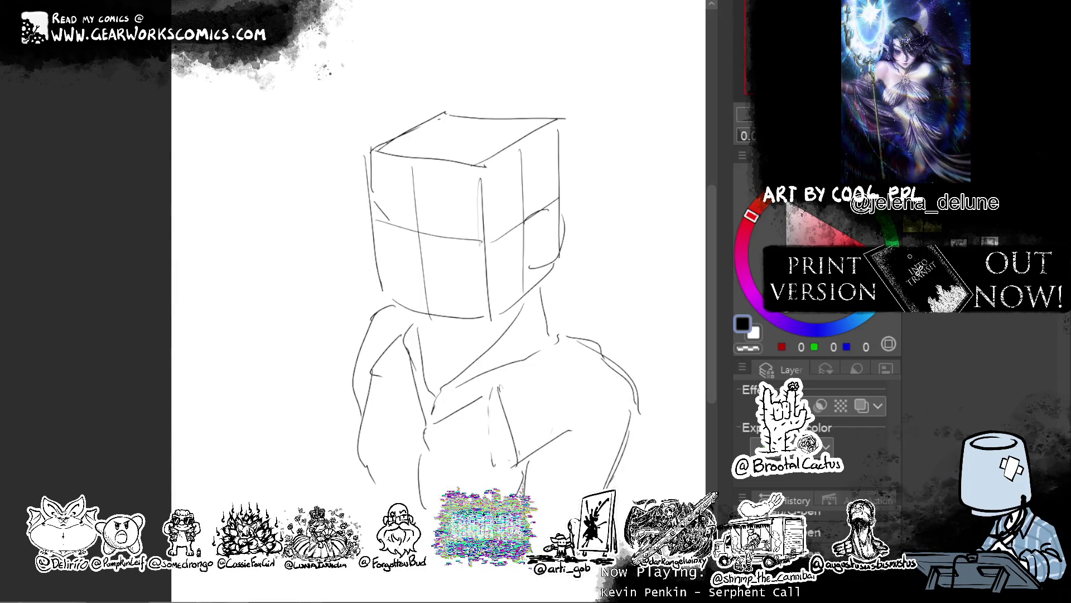
left_click_drag(446, 279, 410, 259)
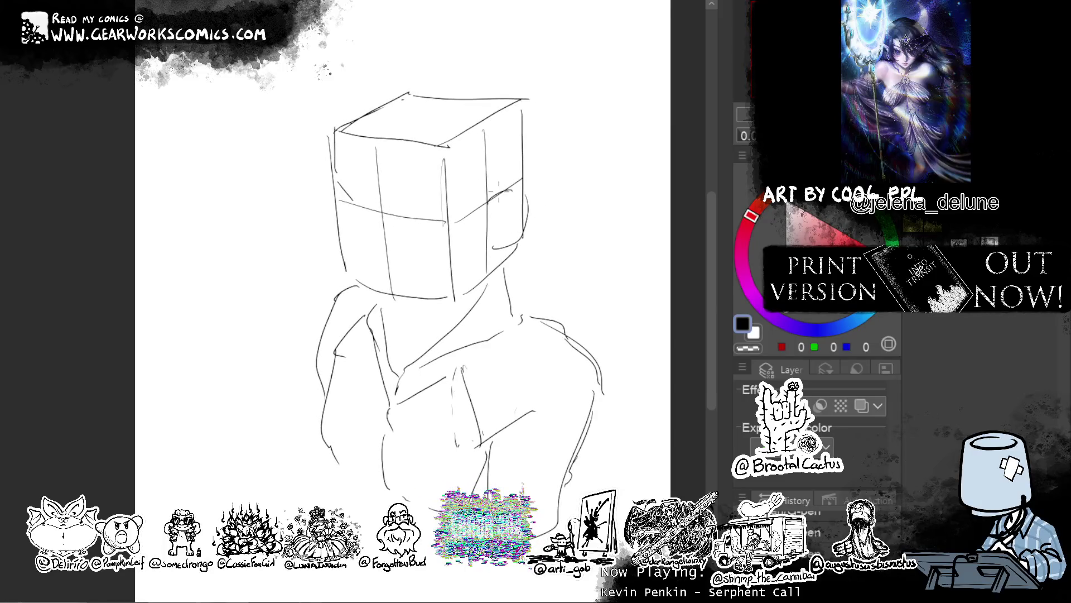
Add short vertical lines and a faint jaw curve under the head.
left_click_drag(569, 229, 571, 211)
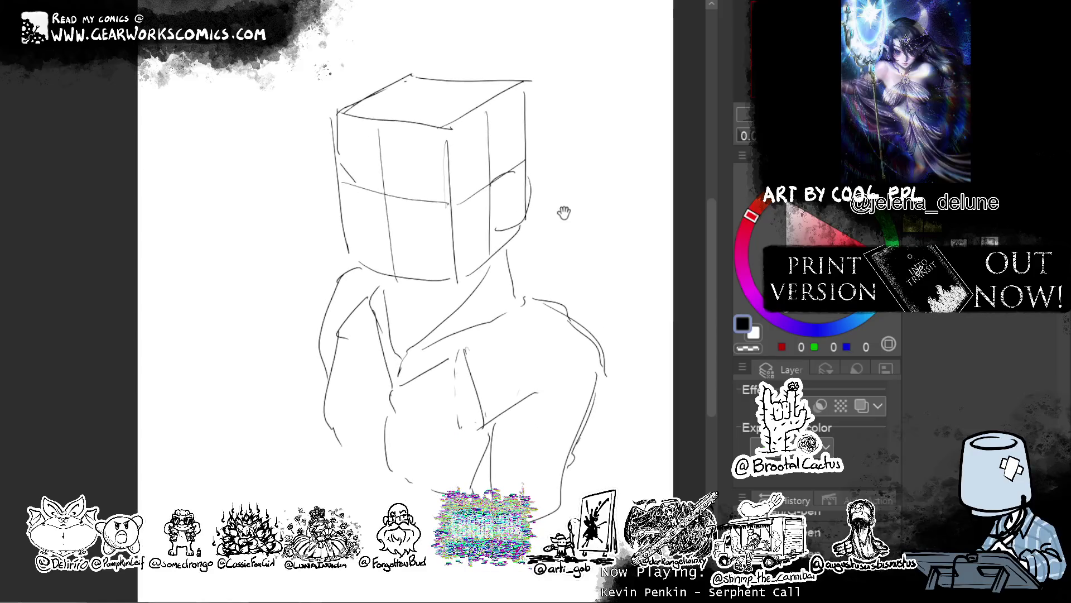
left_click_drag(396, 282, 391, 339)
key("ctrl+z")
left_click_drag(399, 277, 395, 347)
mouse_move(527, 239)
left_mouse_down()
mouse_move(373, 268)
mouse_move(569, 245)
left_mouse_up()
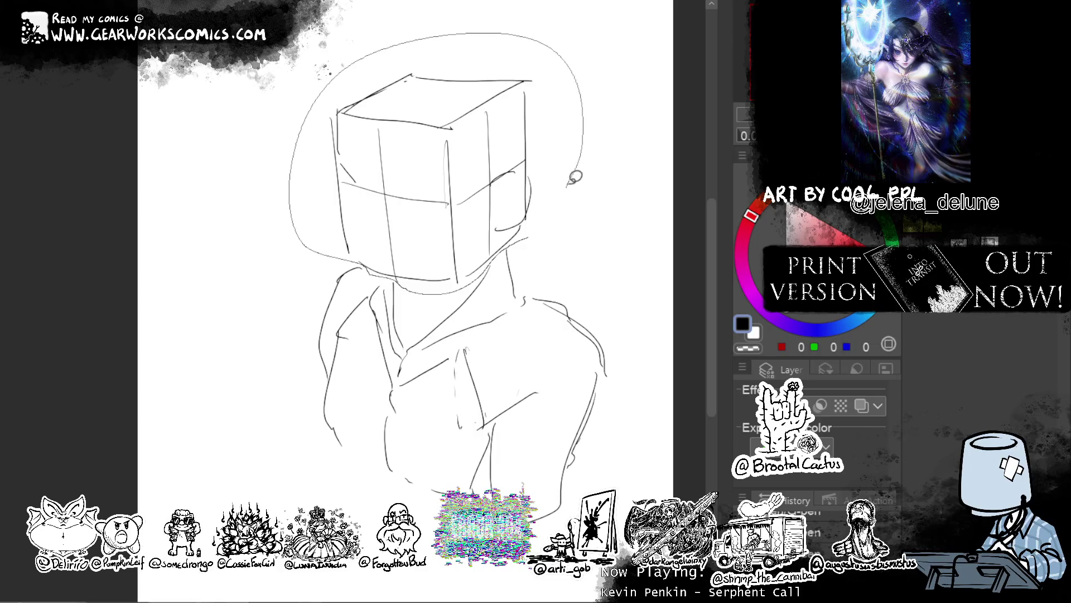
Select the cube head, enlarge and widen it, and commit the transform.
left_click(523, 320)
left_click_drag(581, 164, 590, 165)
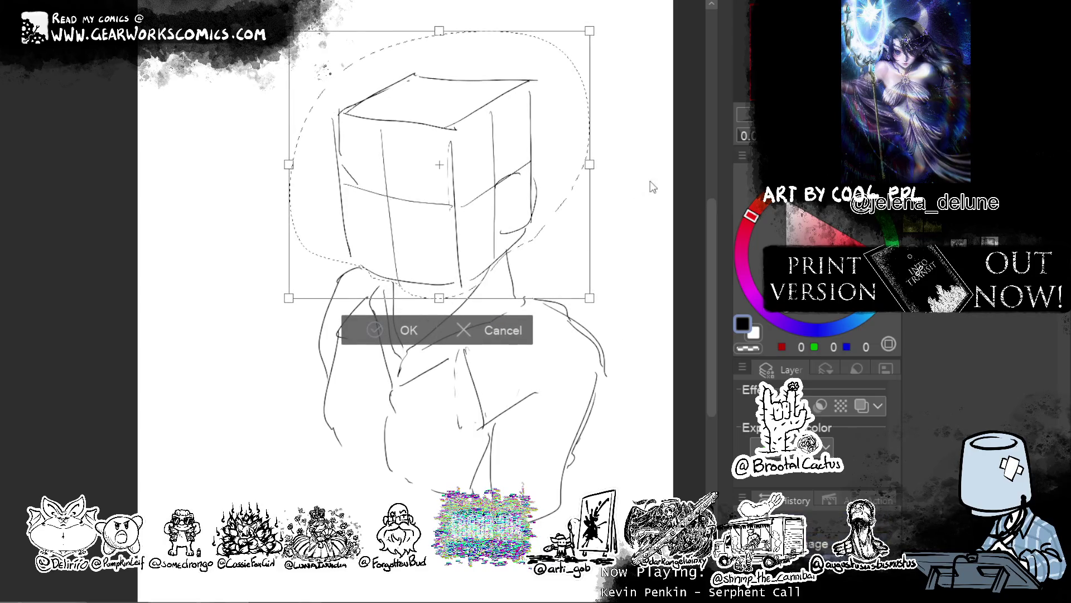
key("Return")
left_click_drag(625, 118, 564, 112)
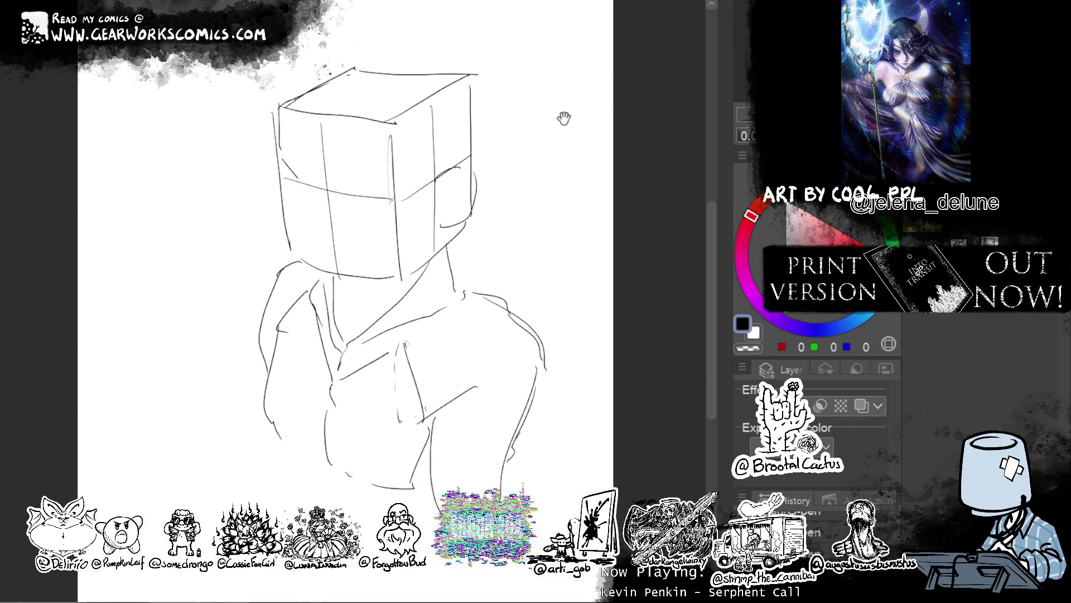
Draw a neck line running down-left and redraw the head's left edge lines.
left_click_drag(444, 242, 422, 264)
left_click_drag(287, 190, 312, 268)
key("ctrl+z")
left_click_drag(286, 189, 314, 270)
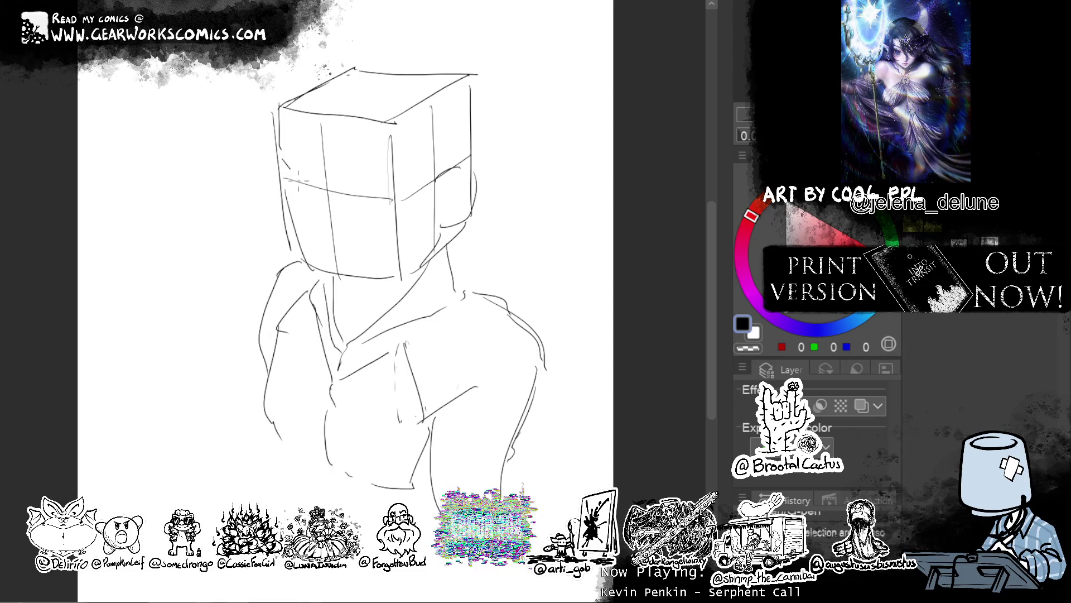
left_click_drag(326, 263, 346, 262)
left_click_drag(279, 135, 299, 230)
key("ctrl+z")
left_click_drag(279, 115, 294, 223)
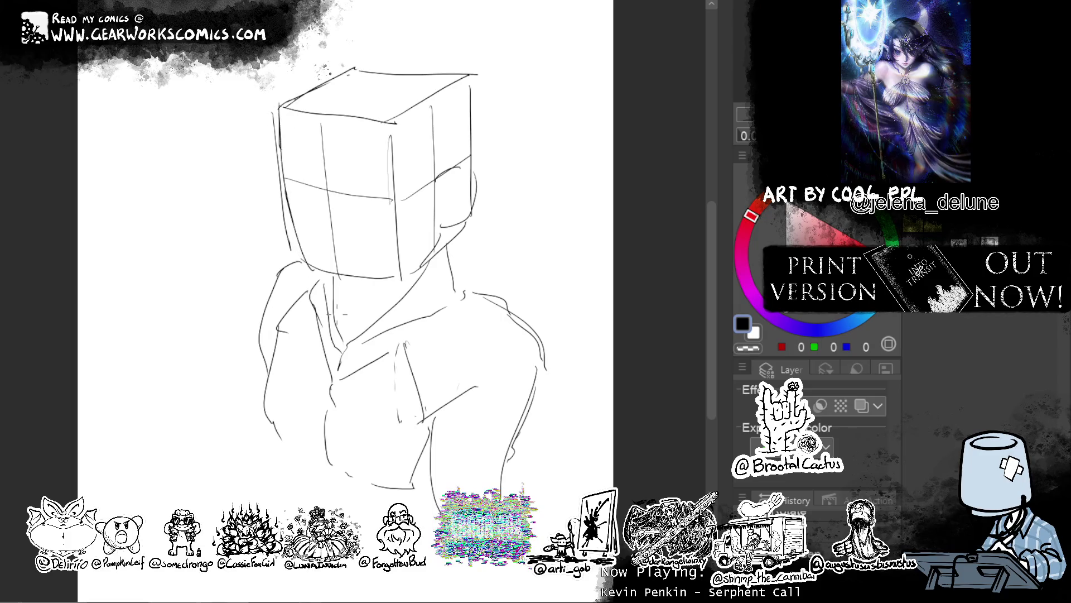
Erase stray strokes under the head, then redraw its bottom edge and lower-right line.
key("c")
left_click_drag(310, 262, 360, 275)
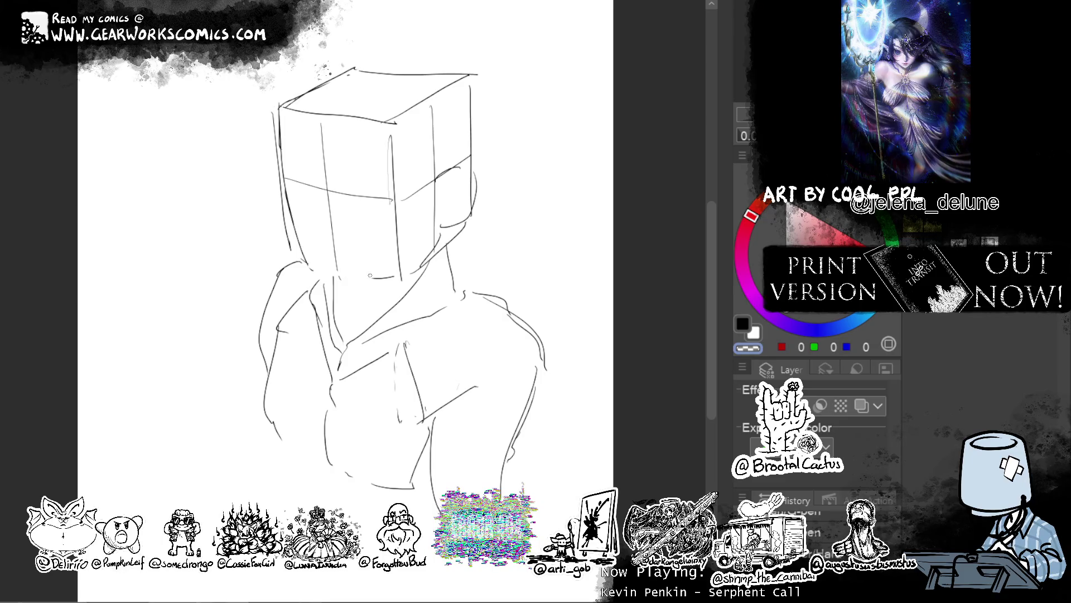
key("c")
left_click_drag(304, 257, 375, 285)
key("ctrl+z")
left_click_drag(299, 262, 379, 285)
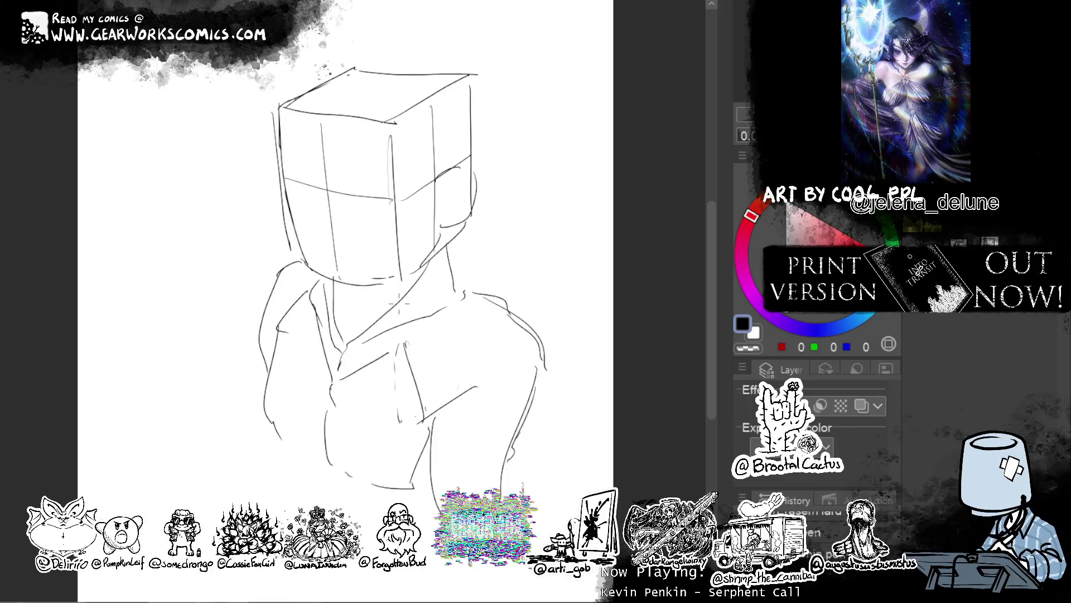
left_click_drag(435, 238, 384, 282)
key("ctrl+z")
left_click_drag(439, 235, 391, 280)
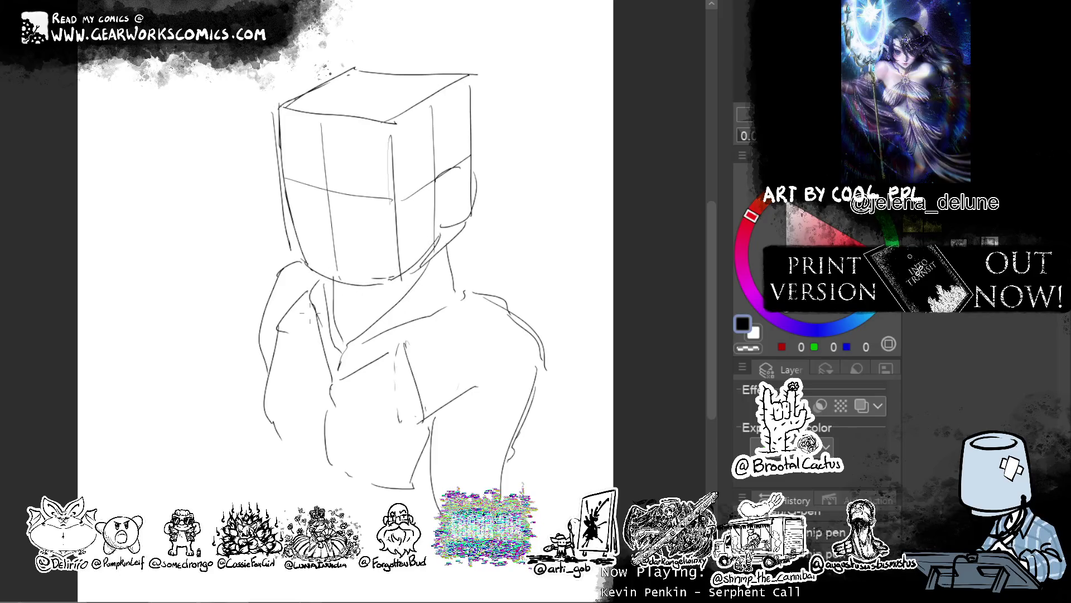
key("ctrl+z")
left_click_drag(443, 231, 384, 283)
Sketch an ear with its upper rim on the head's right side.
mouse_move(453, 189)
left_mouse_down()
mouse_move(438, 195)
mouse_move(455, 190)
mouse_move(452, 214)
left_mouse_up()
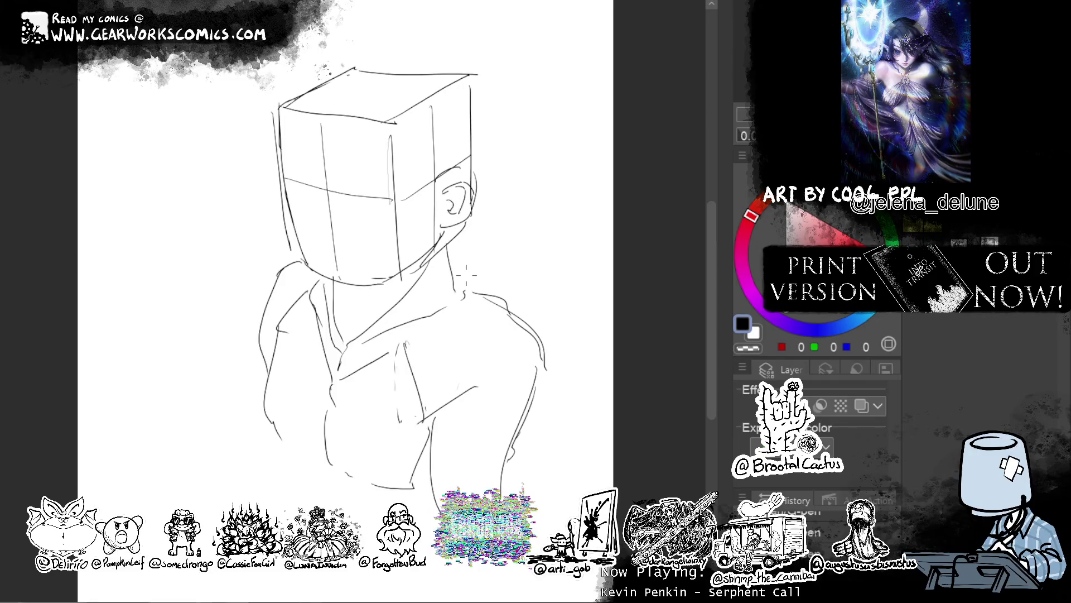
mouse_move(461, 168)
left_mouse_down()
mouse_move(475, 176)
mouse_move(424, 253)
left_mouse_up()
key("ctrl+z")
Darken the ear's top and arc rounded skull curves over the top of the cube.
left_click_drag(459, 173, 470, 159)
mouse_move(279, 112)
left_mouse_down()
mouse_move(389, 69)
mouse_move(472, 106)
left_mouse_up()
mouse_move(378, 60)
left_mouse_down()
mouse_move(445, 84)
mouse_move(471, 145)
left_mouse_up()
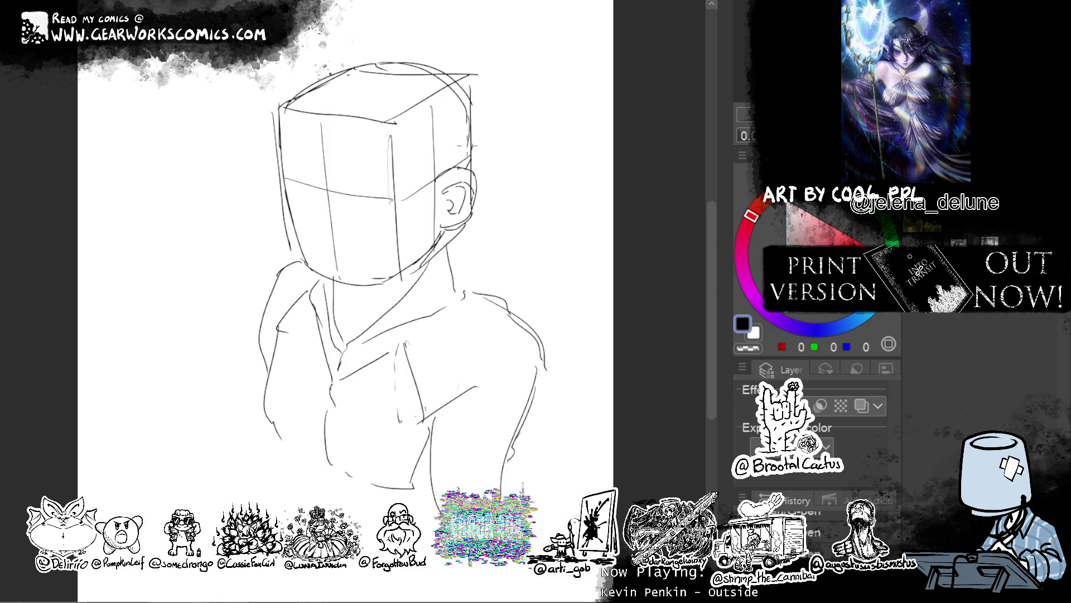
mouse_move(313, 84)
left_mouse_down()
mouse_move(282, 160)
mouse_move(300, 240)
left_mouse_up()
key("ctrl+z")
Redraw a shorter line on the head's left edge, touching it up with transparent colour.
key("ctrl+z")
left_click_drag(285, 165, 303, 227)
key("ctrl+z")
left_click_drag(284, 161, 300, 241)
key("c")
left_click_drag(546, 217, 530, 175)
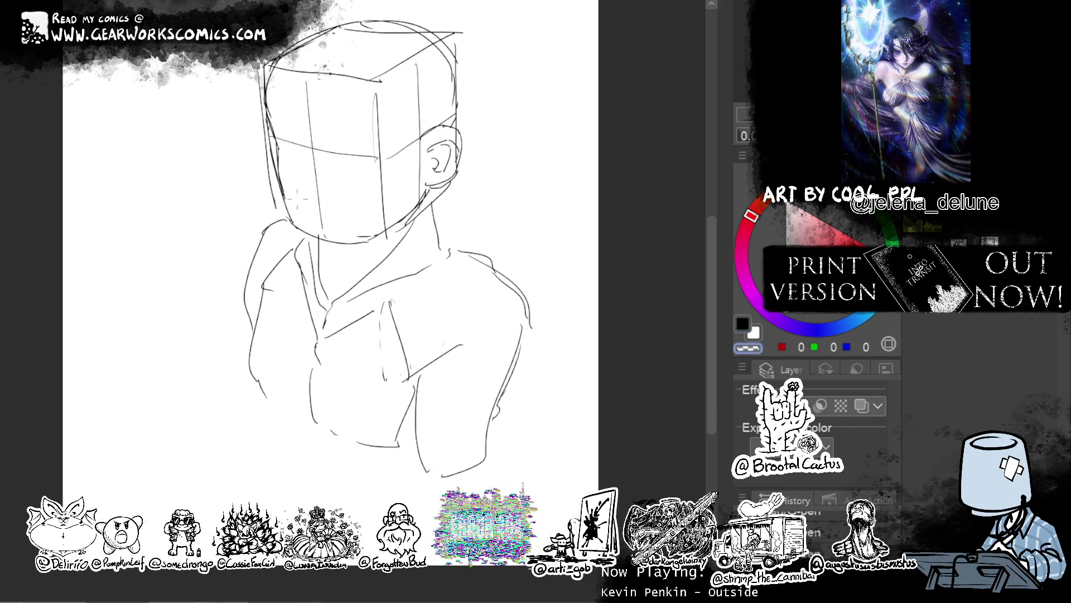
key("c")
left_click_drag(284, 198, 306, 235)
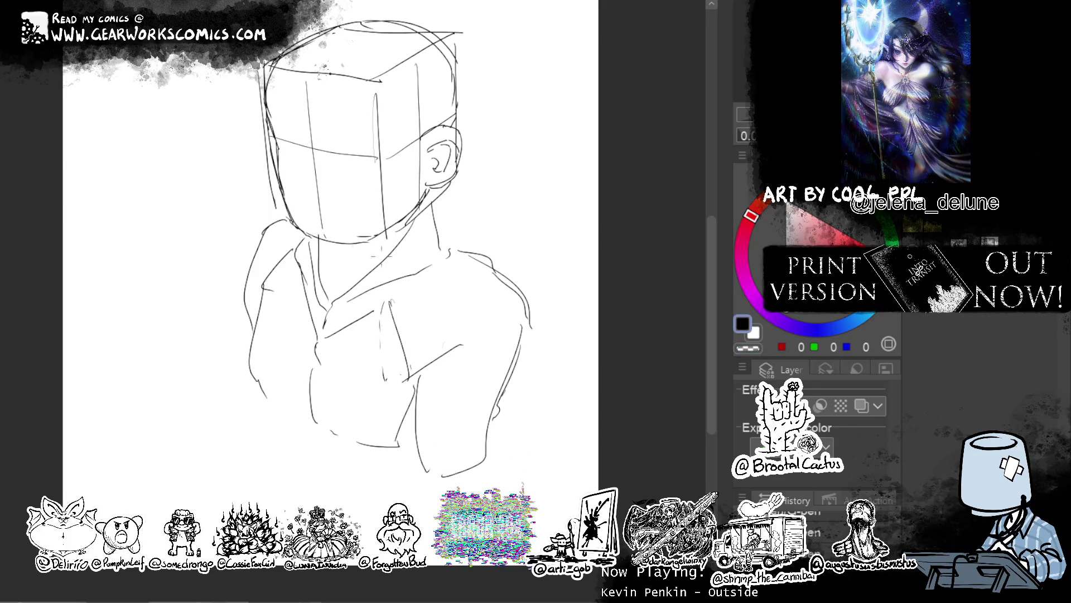
left_click_drag(547, 197, 563, 269)
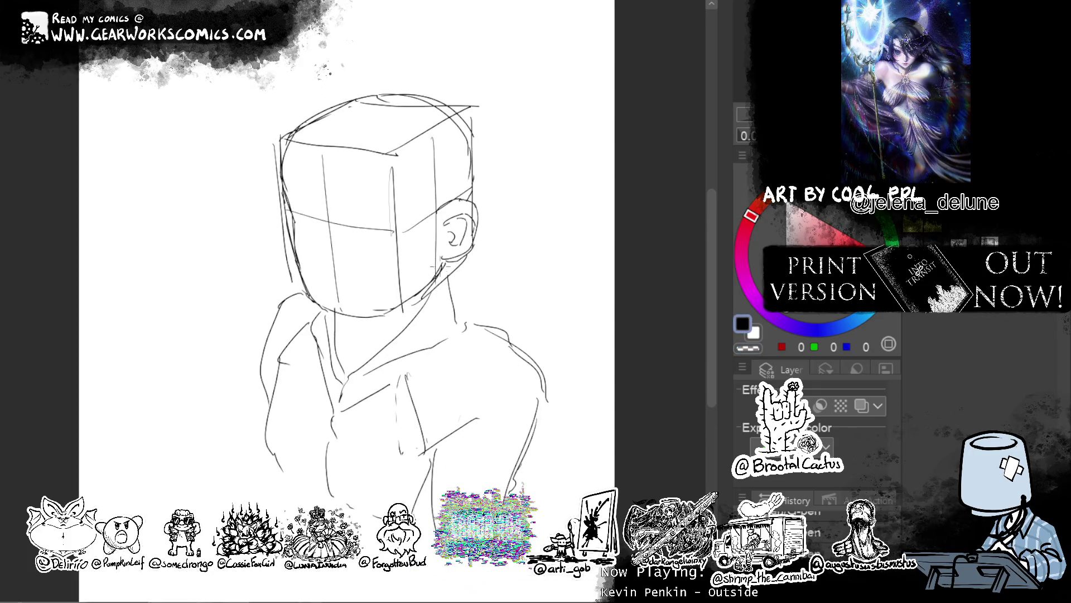
Drop the dark jaw stroke and push the ear's back and jaw contour into shape.
mouse_move(440, 263)
left_mouse_down()
mouse_move(425, 293)
mouse_move(380, 320)
left_mouse_up()
key("c")
key("c")
key("ctrl+z")
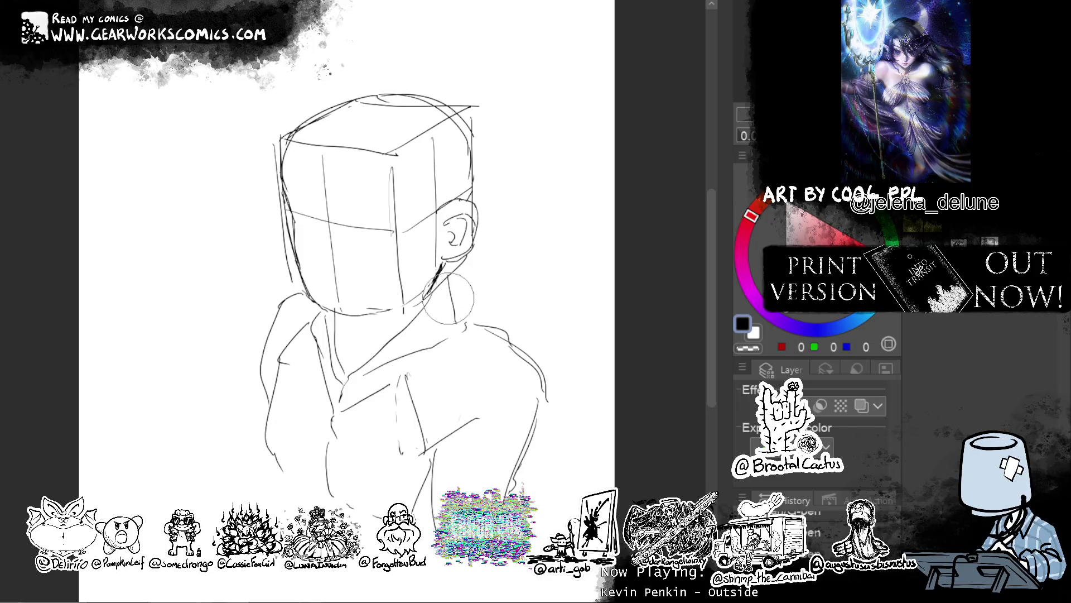
mouse_move(446, 279)
left_mouse_down()
mouse_move(463, 245)
mouse_move(485, 235)
mouse_move(469, 235)
mouse_move(484, 230)
mouse_move(481, 212)
mouse_move(478, 257)
mouse_move(497, 205)
left_mouse_up()
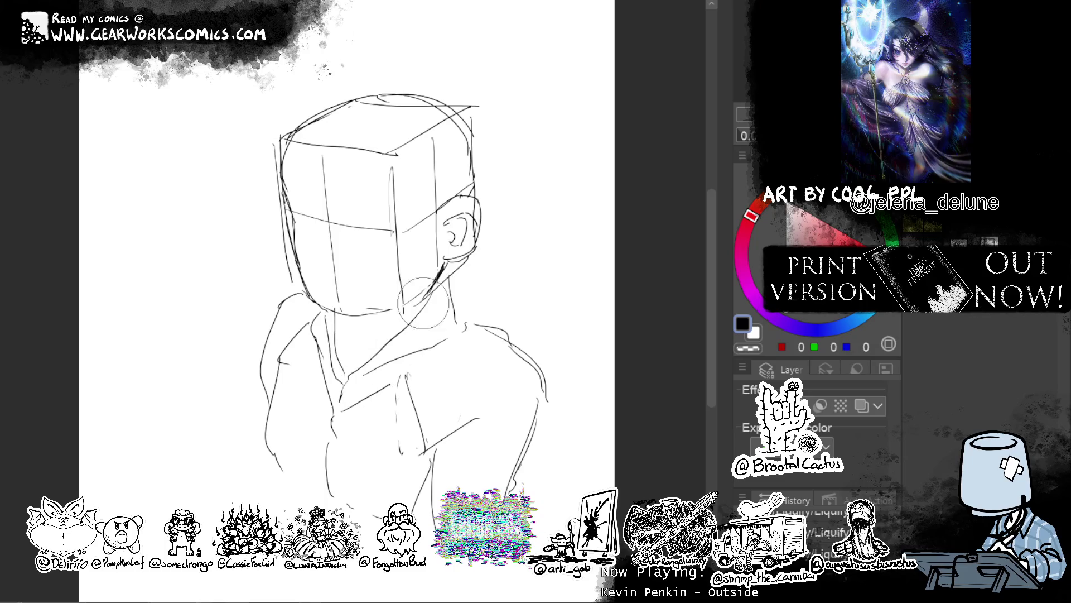
mouse_move(481, 257)
left_mouse_down()
mouse_move(509, 203)
mouse_move(475, 254)
mouse_move(480, 229)
left_mouse_up()
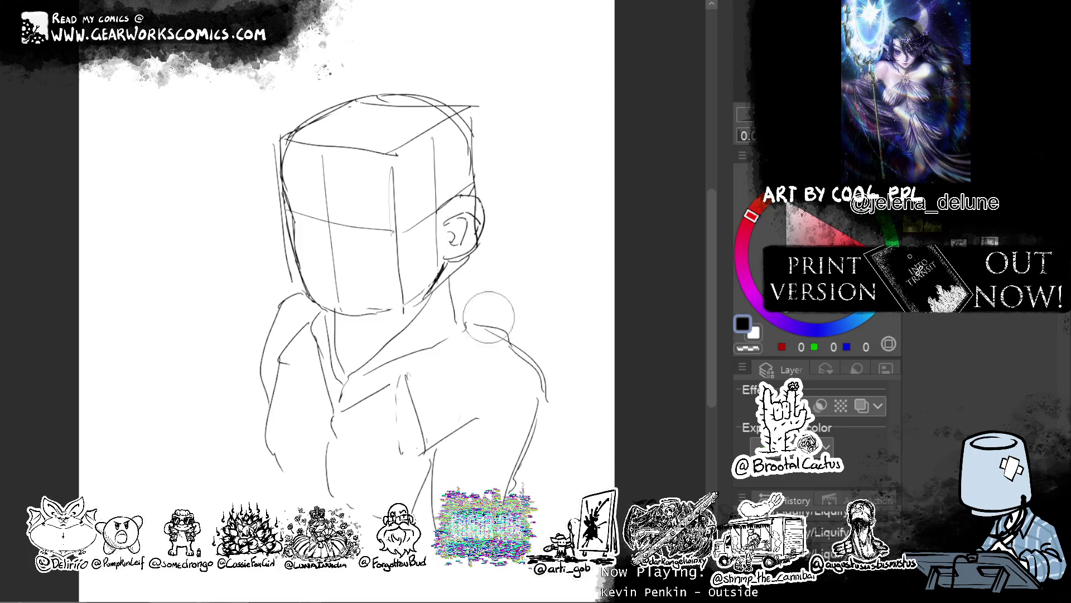
Arch a brow line across the forehead and sketch the left eye.
mouse_move(336, 230)
left_mouse_down()
mouse_move(364, 255)
mouse_move(393, 240)
left_mouse_up()
left_click_drag(294, 196, 393, 213)
key("ctrl+z")
mouse_move(311, 228)
left_mouse_down()
mouse_move(323, 244)
mouse_move(315, 235)
left_mouse_up()
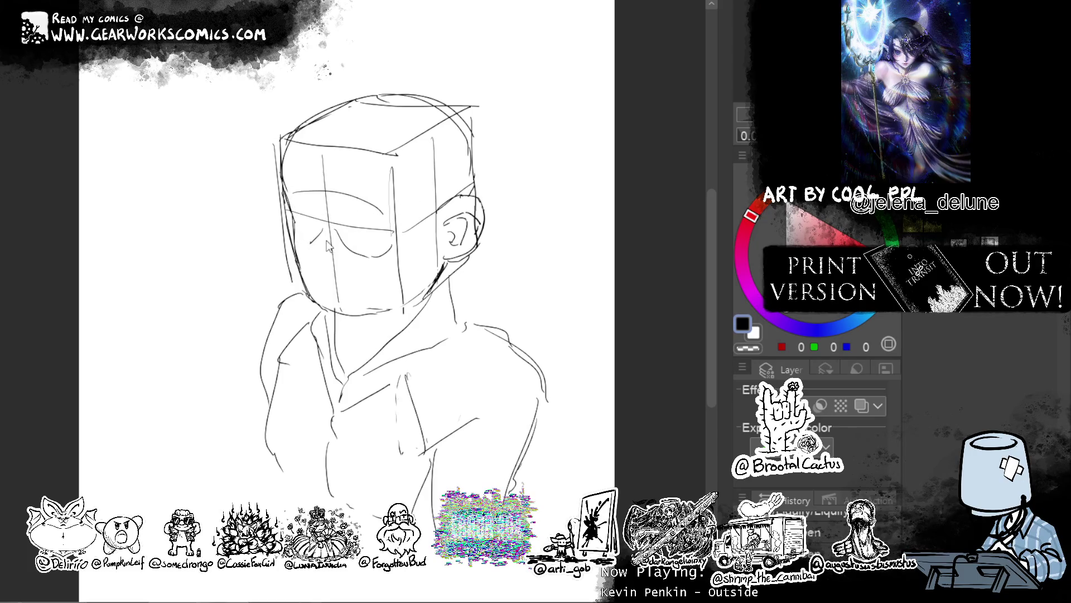
Draw the left face contour and a diagonal nose line down the face.
left_click_drag(282, 156, 333, 309)
left_click_drag(389, 178, 342, 308)
key("ctrl+z")
key("ctrl+z")
left_click_drag(282, 154, 338, 304)
key("ctrl+z")
left_click_drag(285, 155, 338, 311)
left_click_drag(375, 192, 336, 313)
mouse_move(294, 231)
left_mouse_down()
mouse_move(360, 261)
mouse_move(388, 249)
mouse_move(341, 321)
left_mouse_up()
Sketch the left cheek line and a near-vertical line down the face.
key("ctrl+z")
key("c")
key("c")
left_click_drag(304, 247, 331, 310)
key("ctrl+z")
key("ctrl+z")
left_click_drag(358, 262, 357, 317)
left_click_drag(301, 243, 325, 308)
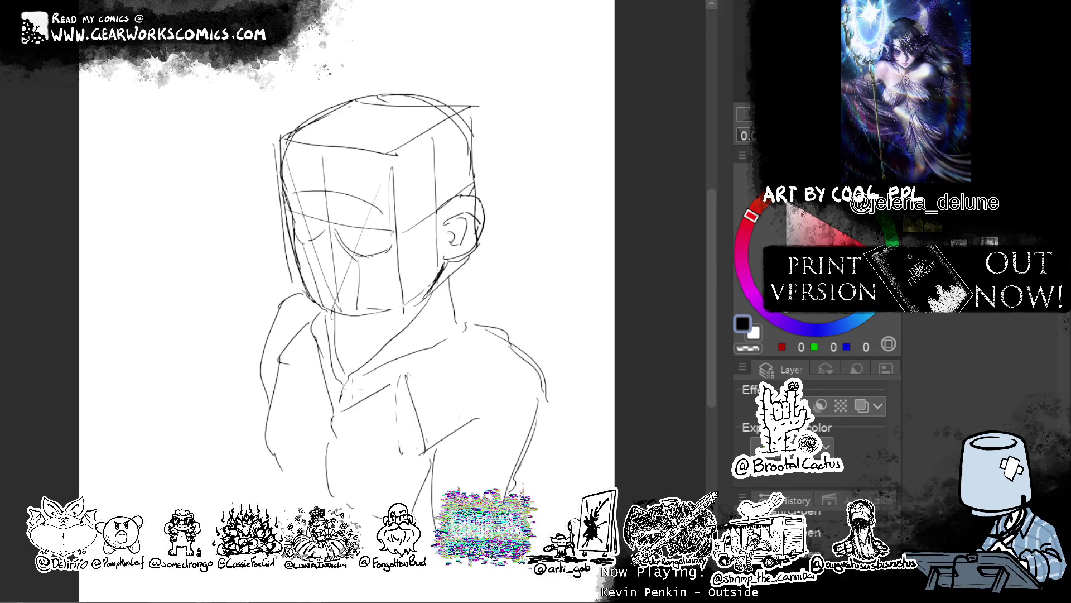
key("ctrl+z")
Refine the strokes near the left eye and along the face's left edge, erasing stray marks.
key("c")
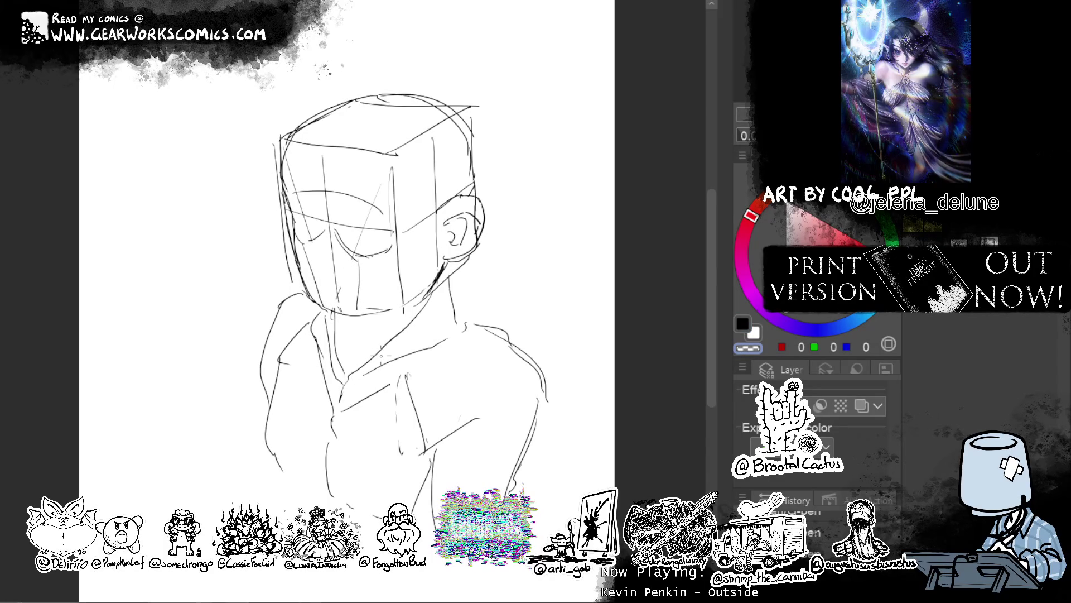
key("c")
mouse_move(314, 193)
left_mouse_down()
mouse_move(327, 220)
mouse_move(409, 214)
mouse_move(403, 243)
left_mouse_up()
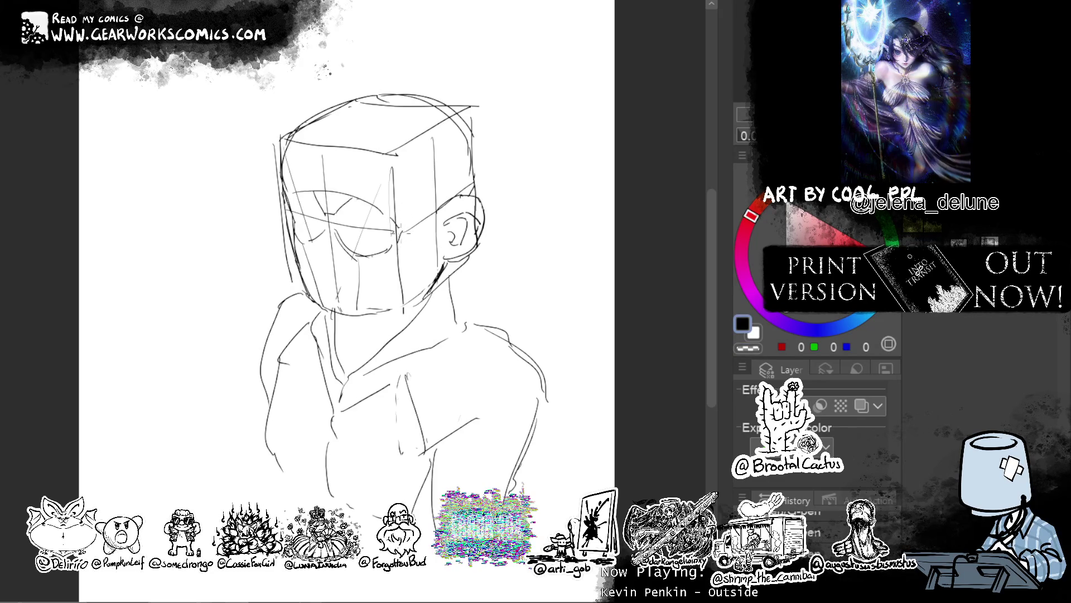
mouse_move(296, 201)
left_mouse_down()
mouse_move(288, 214)
mouse_move(287, 133)
mouse_move(285, 197)
mouse_move(300, 215)
left_mouse_up()
key("c")
key("c")
key("ctrl+z")
key("c")
left_click_drag(293, 214, 293, 233)
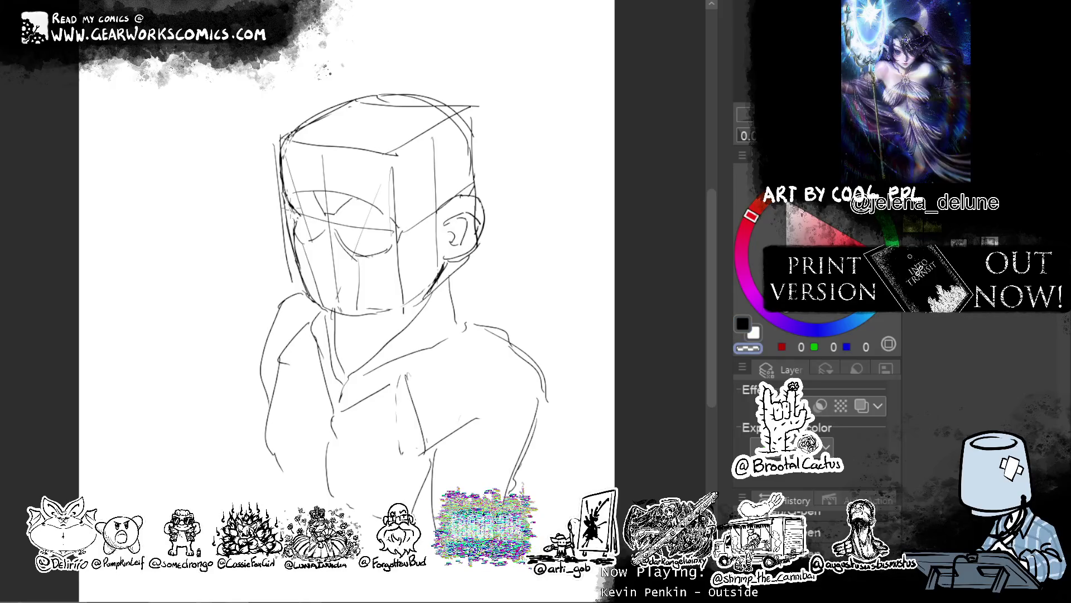
key("c")
left_click_drag(279, 186, 285, 176)
left_click(748, 348)
Erase and redraw the jawline darker, then darken the face's left contour.
left_click_drag(615, 366, 629, 352)
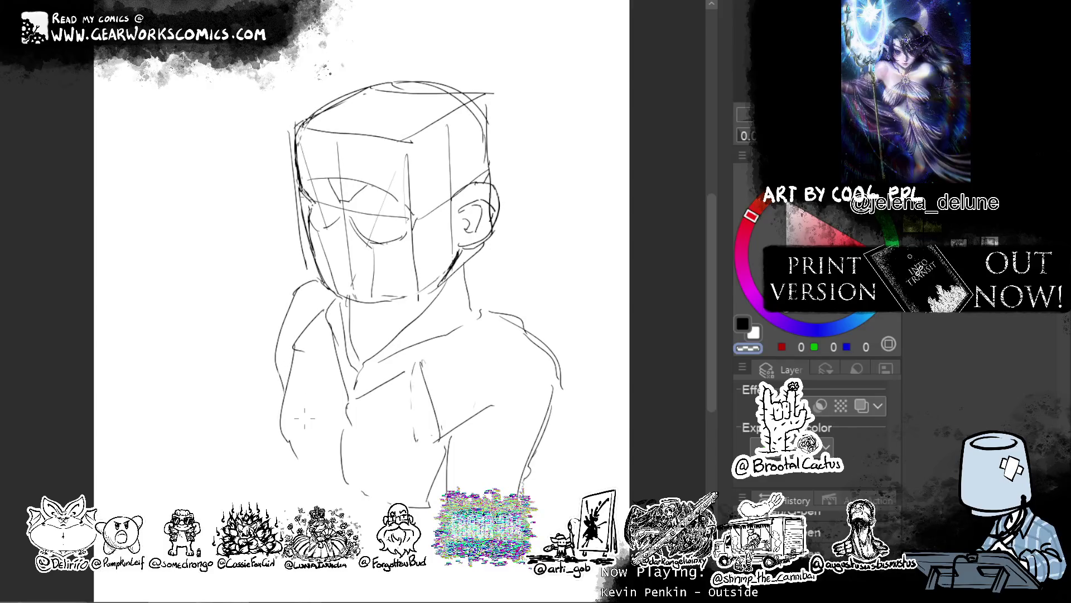
mouse_move(457, 252)
left_mouse_down()
mouse_move(445, 271)
mouse_move(374, 307)
left_mouse_up()
left_click(743, 323)
mouse_move(441, 273)
left_mouse_down()
mouse_move(397, 303)
mouse_move(345, 310)
mouse_move(324, 285)
left_mouse_up()
left_click_drag(317, 239, 324, 264)
left_click_drag(322, 262, 335, 304)
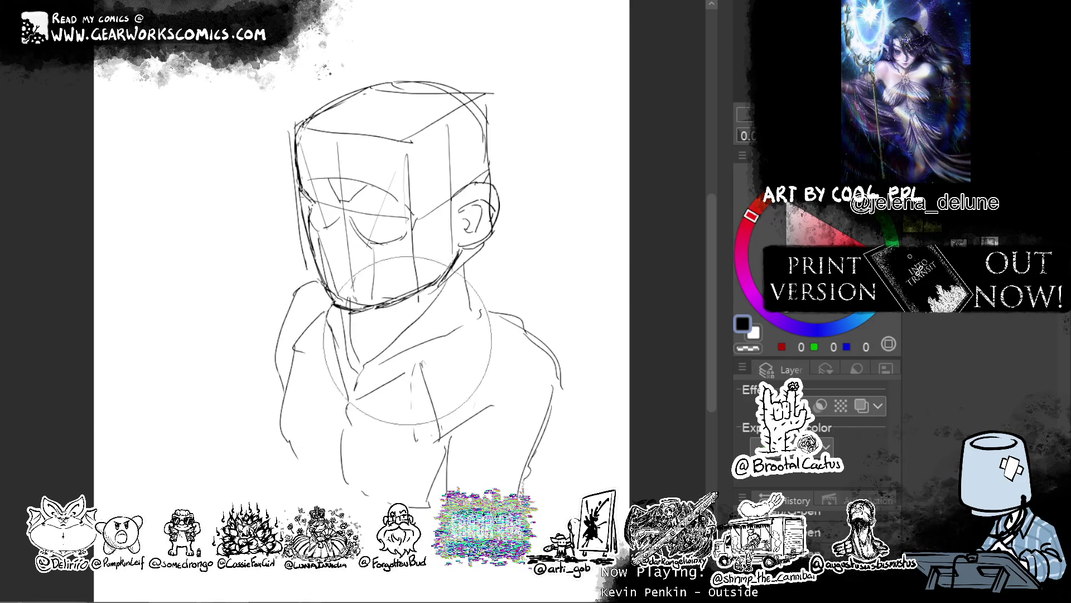
Push the neck, chest, head-top and shoulder lines slightly with Liquify.
left_click_drag(414, 333, 435, 330)
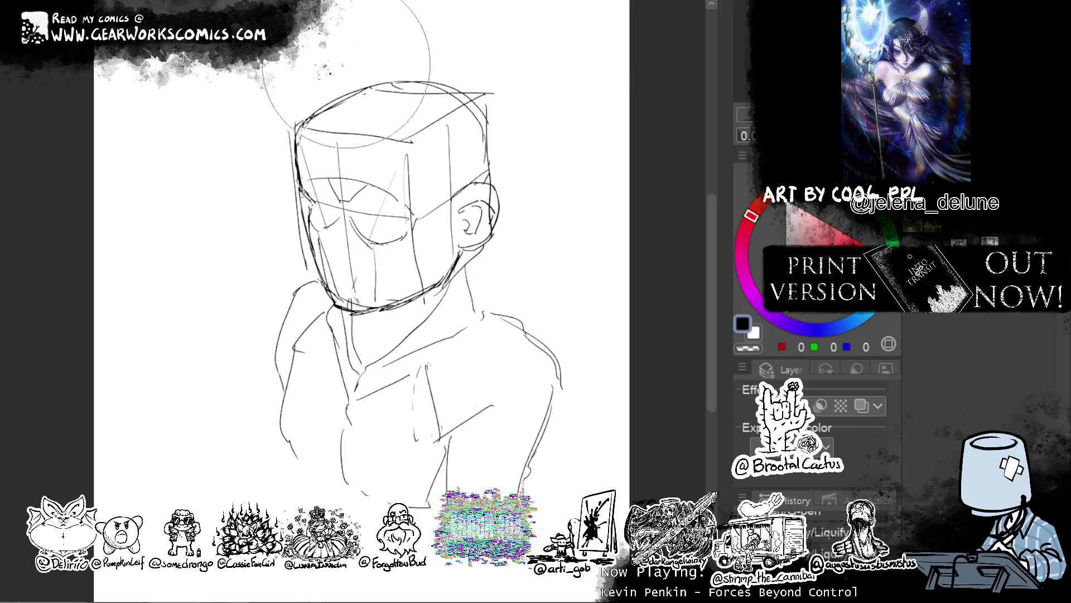
left_click_drag(466, 72, 496, 101)
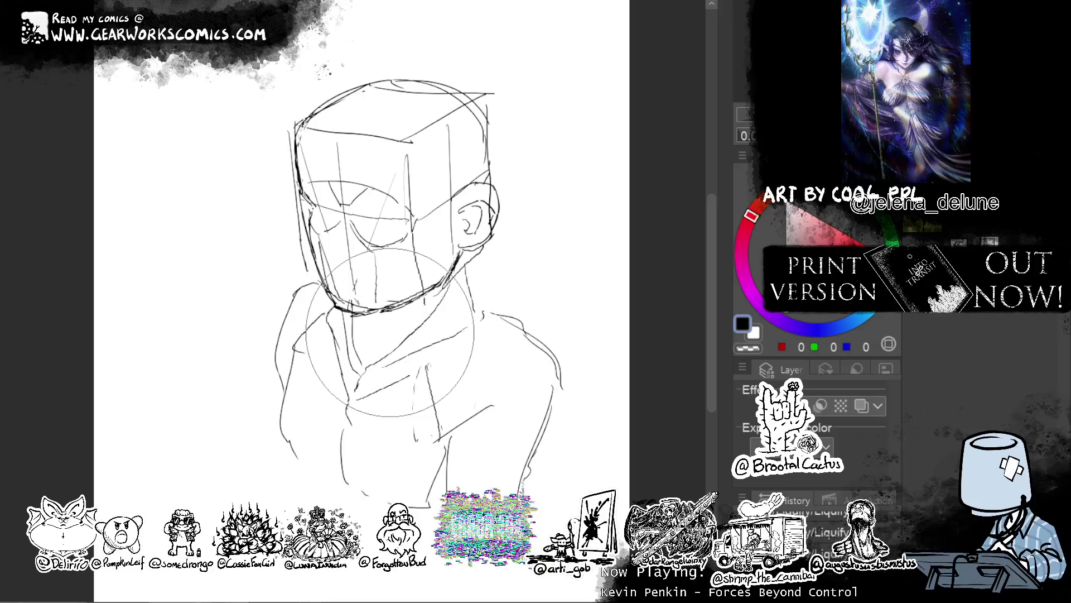
left_click_drag(536, 324, 539, 328)
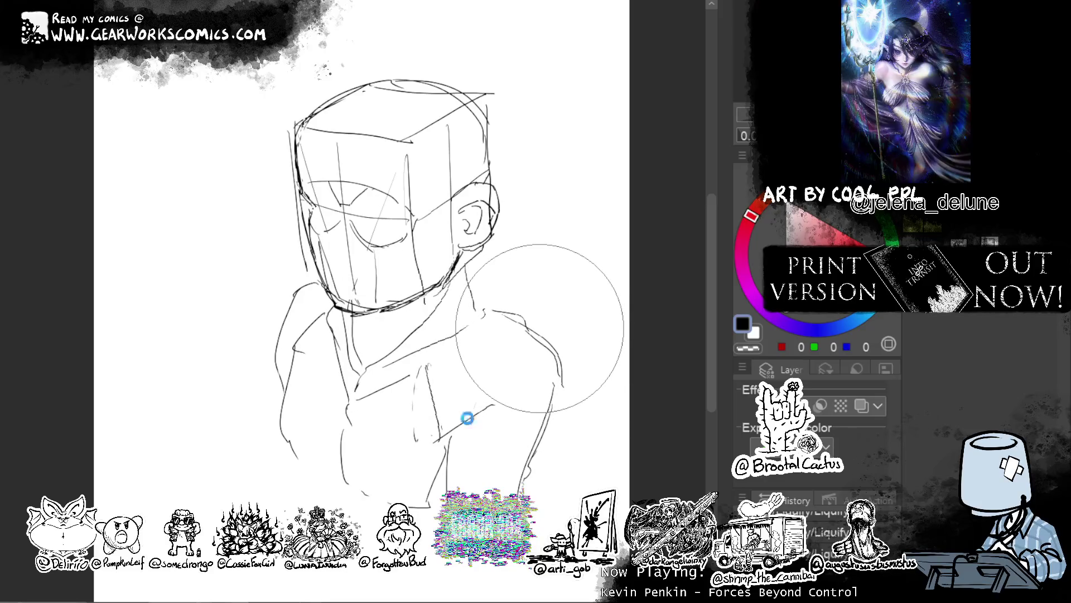
Redraw the torso's curved right side, left side and lower curves, erasing stray bits.
left_click_drag(551, 418, 563, 525)
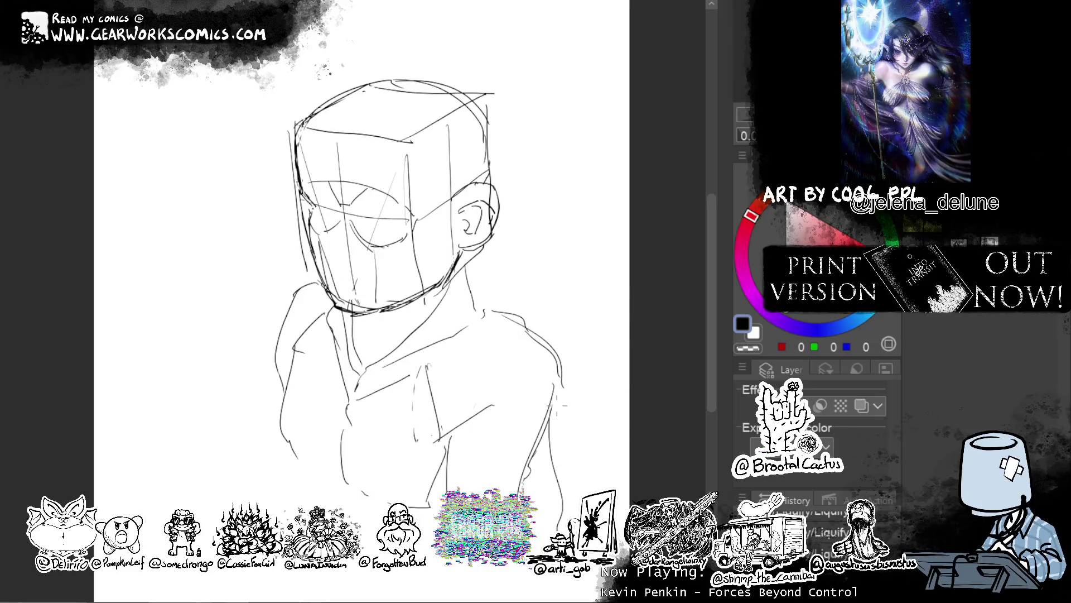
key("ctrl+z")
left_click_drag(554, 393, 535, 522)
left_click_drag(277, 356, 273, 411)
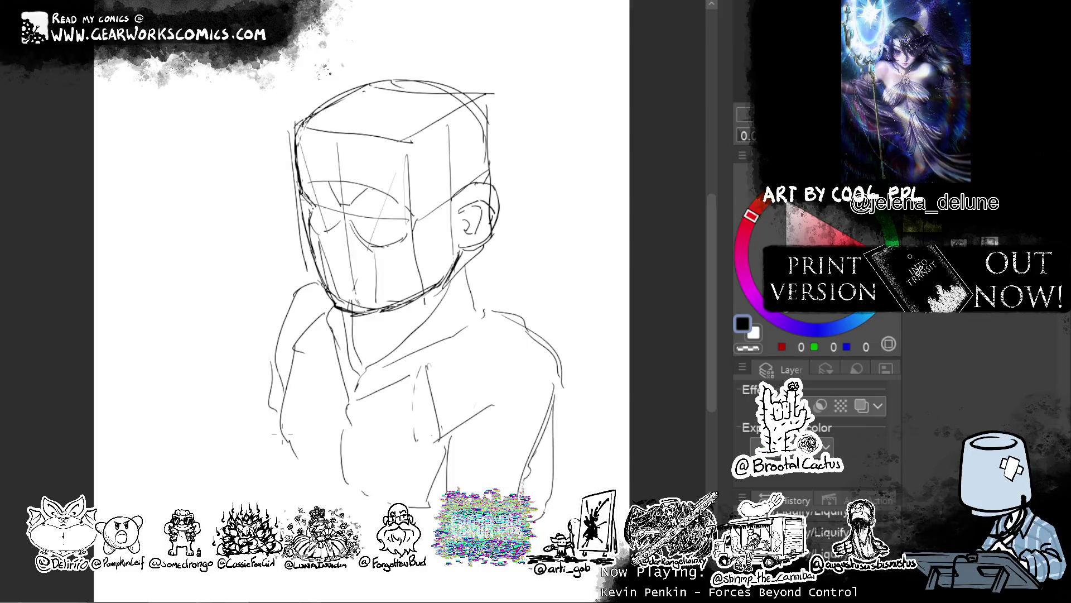
left_click_drag(343, 469, 296, 450)
left_click_drag(343, 475, 434, 505)
mouse_move(290, 453)
left_mouse_down()
mouse_move(273, 429)
mouse_move(279, 396)
left_mouse_up()
key("c")
left_click_drag(292, 465, 310, 454)
key("c")
left_click_drag(279, 430, 390, 507)
mouse_move(321, 465)
left_mouse_down()
mouse_move(281, 438)
mouse_move(295, 349)
mouse_move(318, 345)
left_mouse_up()
Redraw the right neck, shoulder, chest and left collar lines, then tint the sketch light blue.
left_click_drag(470, 312, 488, 315)
left_click_drag(465, 261, 482, 308)
key("ctrl+z")
key("ctrl+z")
mouse_move(479, 311)
left_mouse_down()
mouse_move(496, 314)
mouse_move(359, 374)
mouse_move(369, 379)
left_mouse_up()
mouse_move(501, 356)
left_mouse_down()
mouse_move(361, 370)
mouse_move(519, 354)
left_mouse_up()
mouse_move(360, 368)
left_mouse_down()
mouse_move(332, 315)
mouse_move(342, 345)
left_mouse_up()
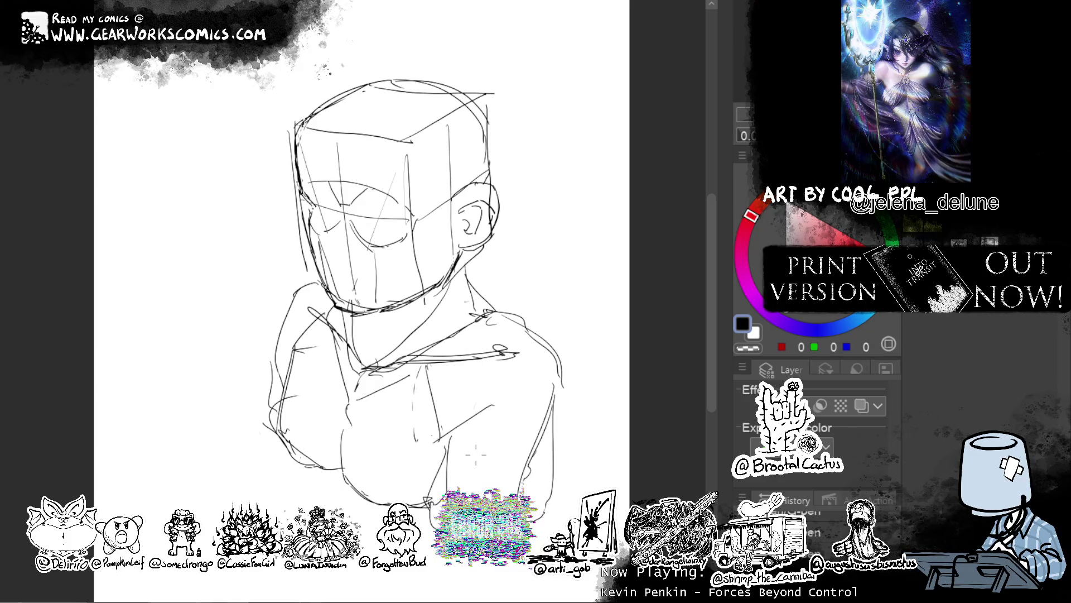
left_click(862, 405)
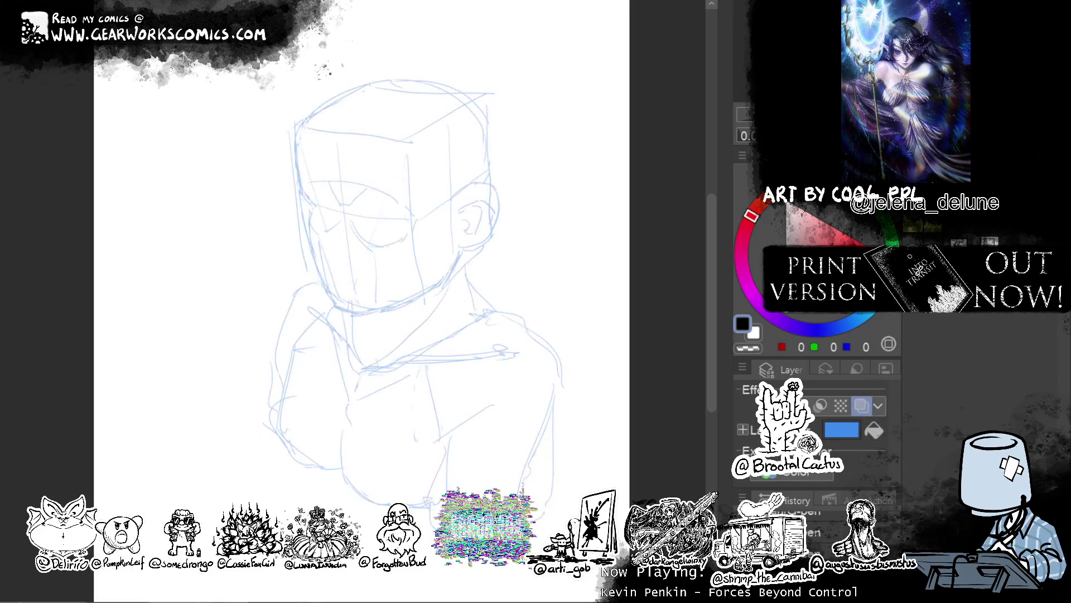
On a new layer, ink the head's left edge and the jaw down from the cheek.
key("ctrl+shift+n")
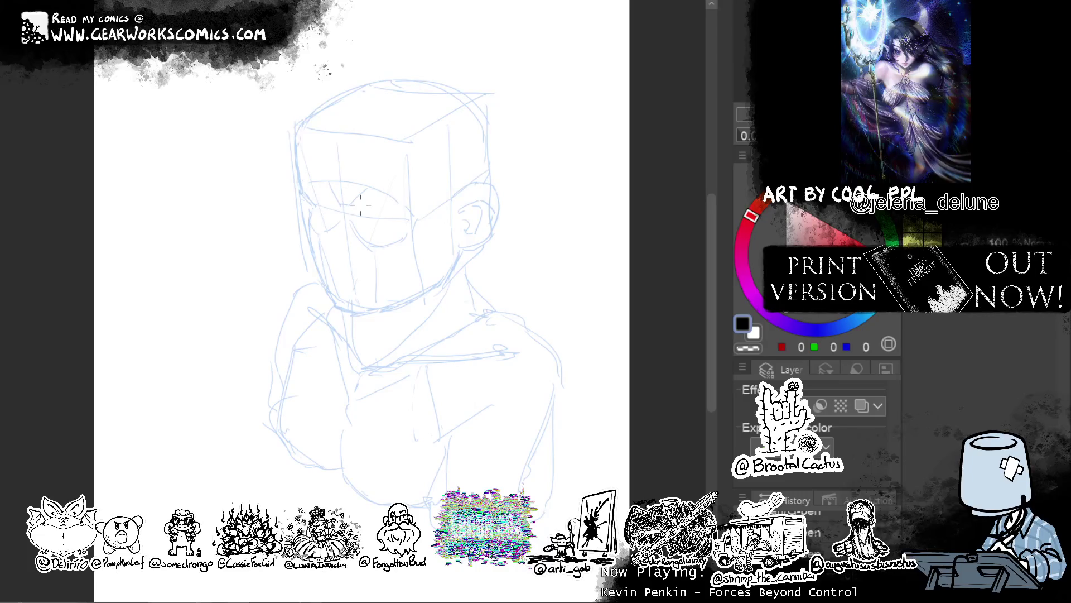
mouse_move(295, 138)
left_mouse_down()
mouse_move(309, 239)
mouse_move(329, 282)
left_mouse_up()
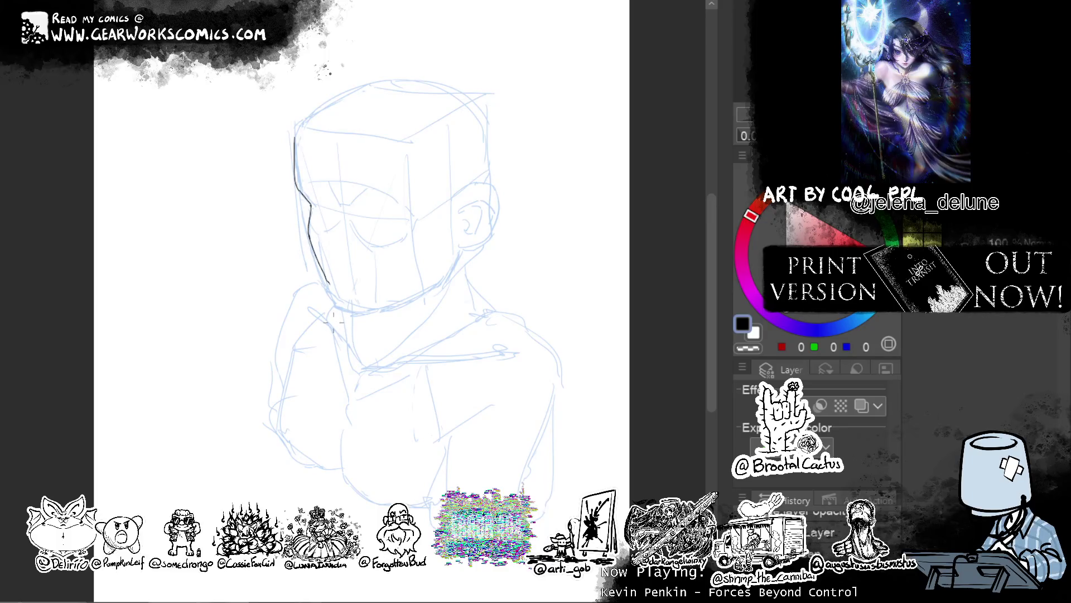
key("ctrl+z")
left_click_drag(309, 238, 333, 296)
key("ctrl+z")
left_click_drag(309, 239, 347, 309)
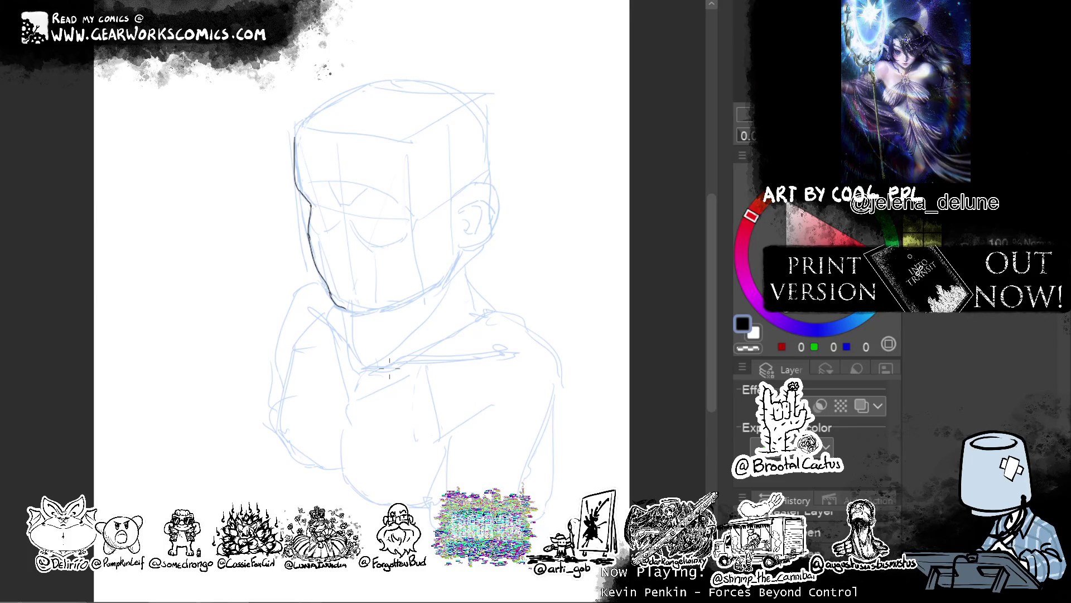
key("ctrl+z")
key("ctrl+z")
left_click_drag(309, 233, 332, 298)
key("ctrl+z")
left_click_drag(310, 241, 332, 302)
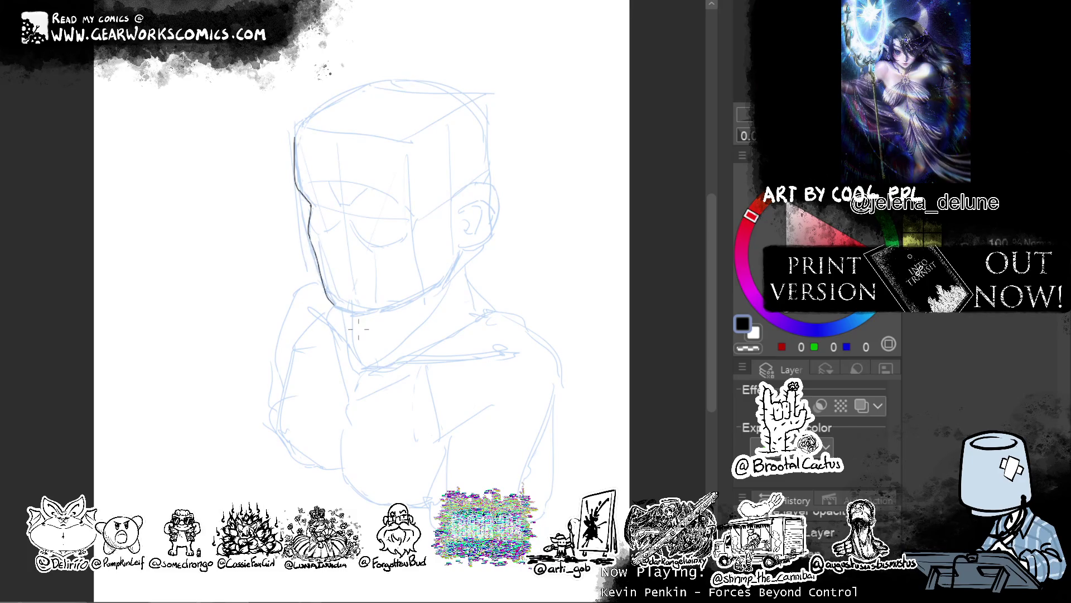
key("ctrl+z")
Ink the bottom jawline running up toward the ear, retrying strokes as needed.
mouse_move(333, 304)
left_mouse_down()
mouse_move(375, 313)
mouse_move(439, 289)
left_mouse_up()
key("ctrl+z")
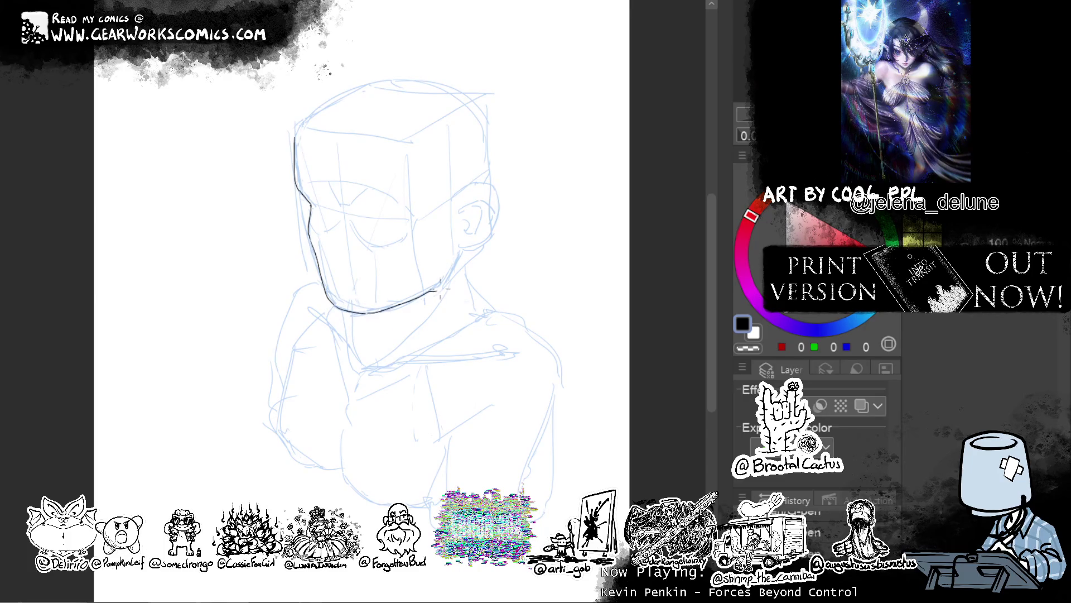
key("ctrl+z")
left_click_drag(365, 314, 449, 280)
key("ctrl+z")
left_click_drag(366, 313, 454, 277)
mouse_move(366, 313)
left_mouse_down()
mouse_move(445, 279)
mouse_move(463, 243)
mouse_move(444, 286)
mouse_move(366, 313)
left_mouse_up()
key("ctrl+z")
key("ctrl+z")
key("ctrl+z")
key("ctrl+z")
key("ctrl+z")
key("ctrl+z")
left_click_drag(443, 287, 367, 311)
mouse_move(436, 250)
left_mouse_down()
mouse_move(455, 236)
mouse_move(433, 270)
mouse_move(445, 256)
left_mouse_up()
key("ctrl+z")
key("ctrl+z")
key("ctrl+z")
key("ctrl+z")
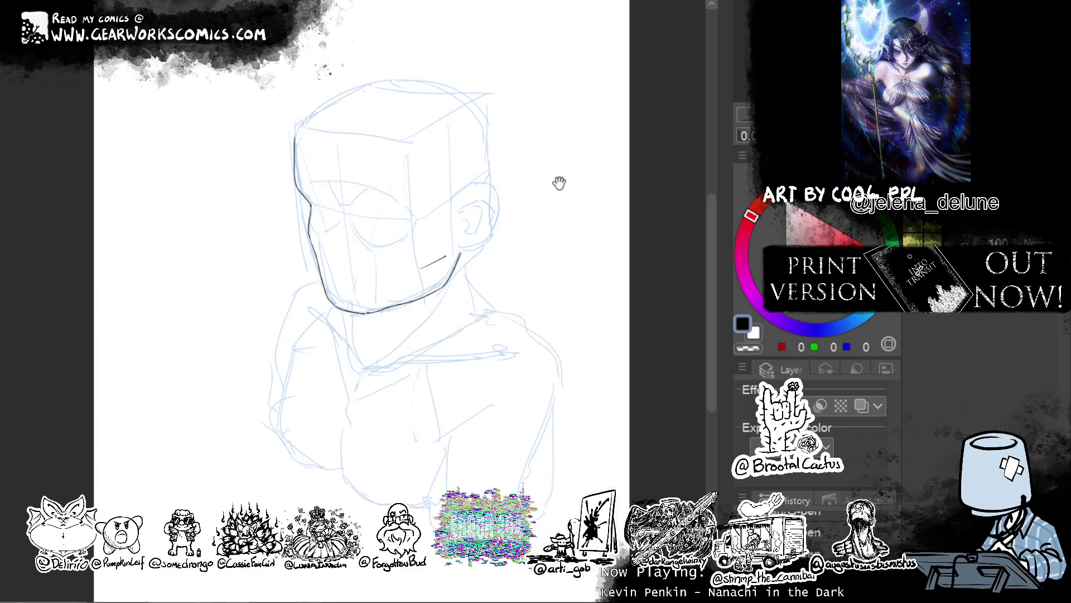
Ink the ear with an inner detail line and reshape its outline.
mouse_move(558, 178)
left_mouse_down()
mouse_move(557, 162)
mouse_move(548, 167)
left_mouse_up()
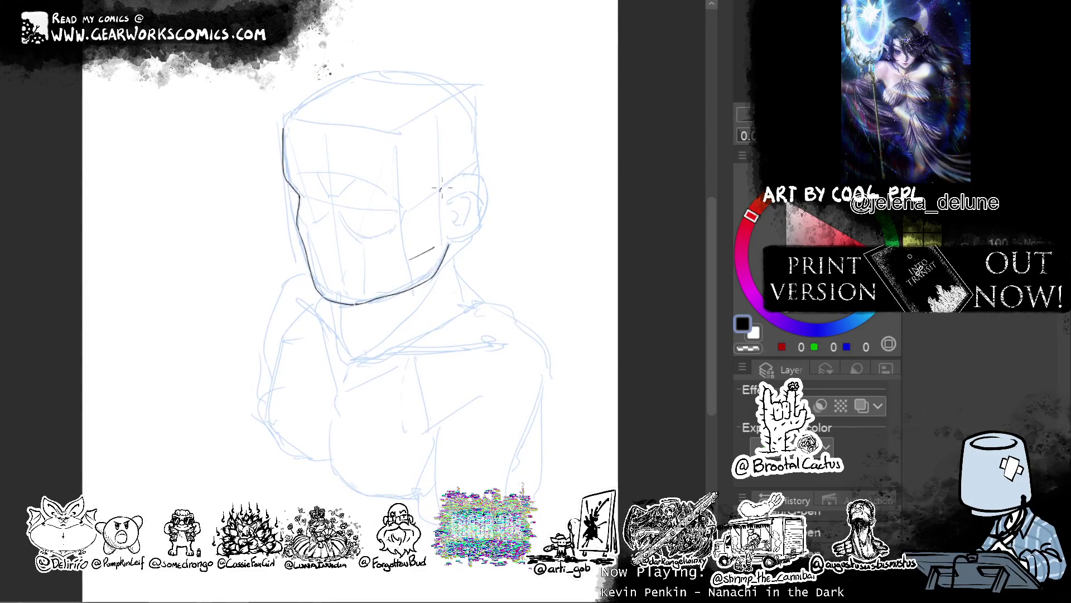
left_click_drag(440, 192, 480, 169)
key("ctrl+z")
mouse_move(439, 201)
left_mouse_down()
mouse_move(473, 177)
mouse_move(476, 226)
left_mouse_up()
key("ctrl+z")
key("ctrl+z")
left_click_drag(471, 245, 496, 271)
left_click_drag(474, 232, 505, 216)
key("ctrl+z")
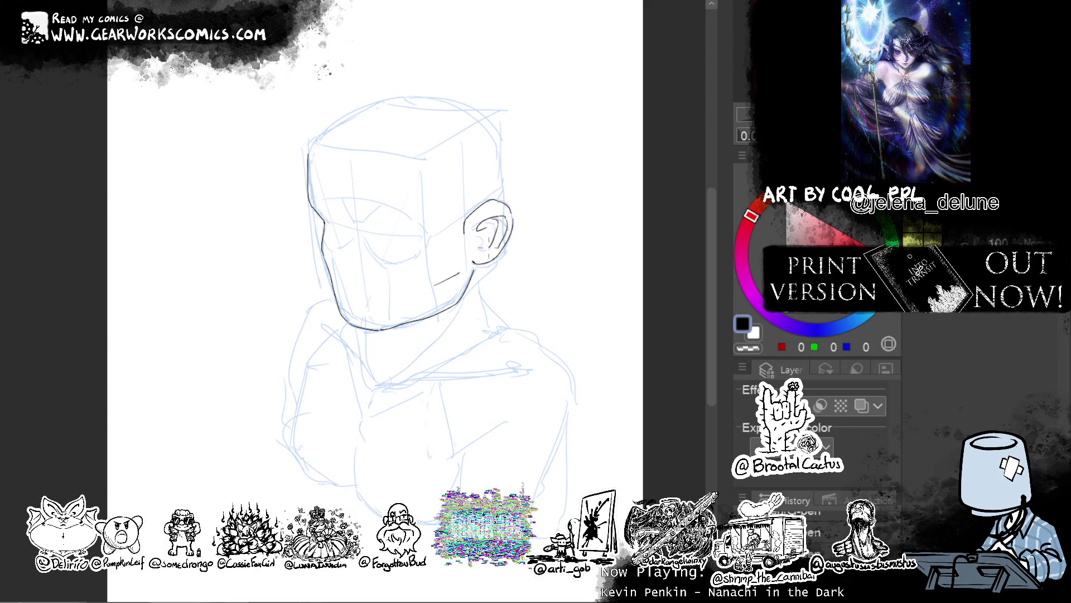
left_click_drag(558, 256, 567, 235)
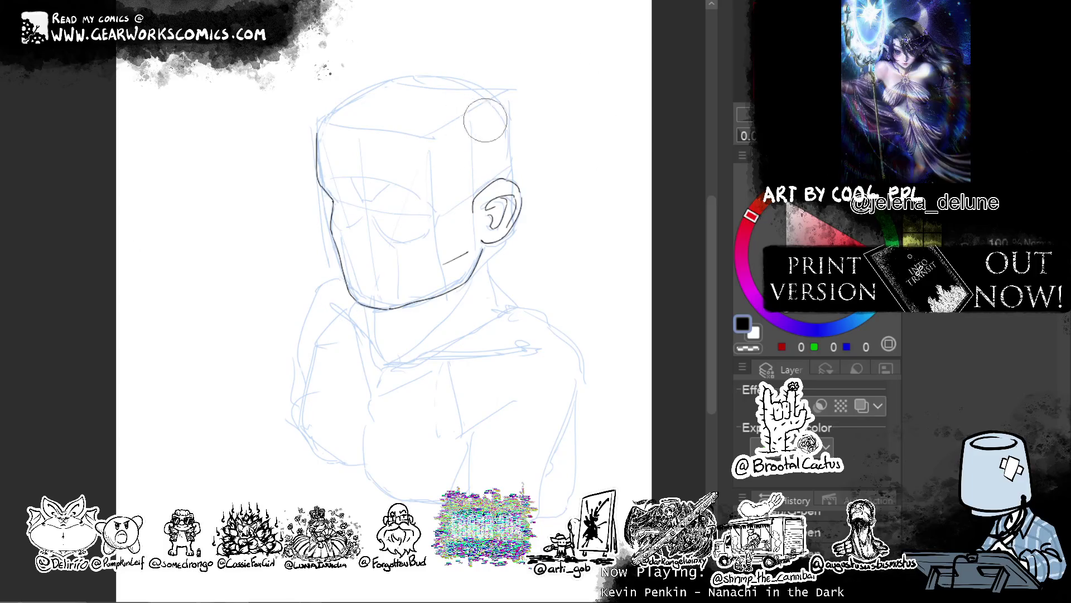
mouse_move(537, 198)
left_mouse_down()
mouse_move(498, 251)
mouse_move(488, 240)
mouse_move(524, 222)
left_mouse_up()
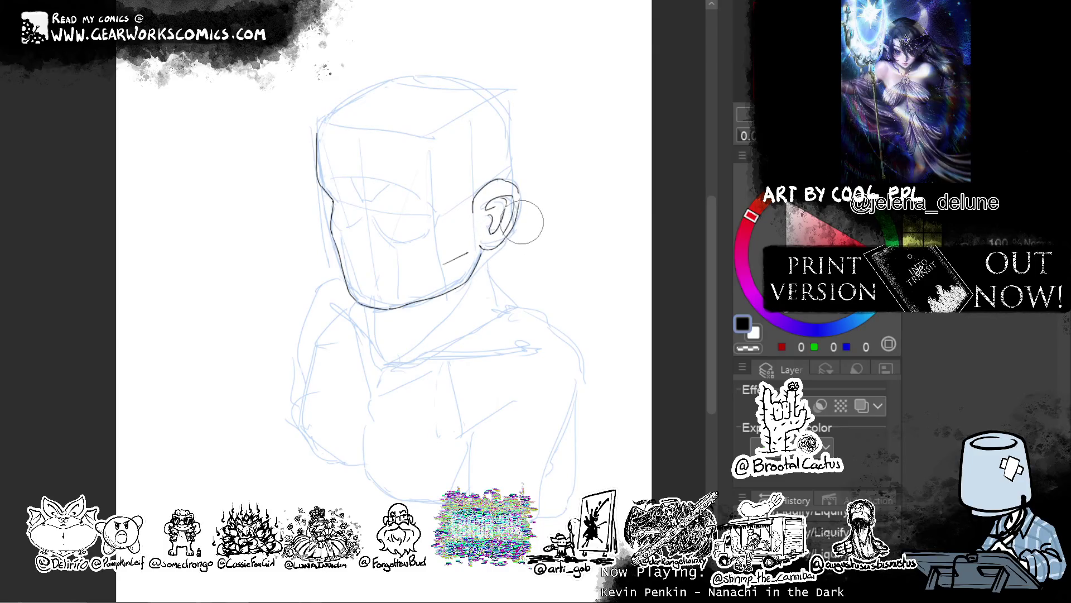
left_click_drag(519, 185, 533, 183)
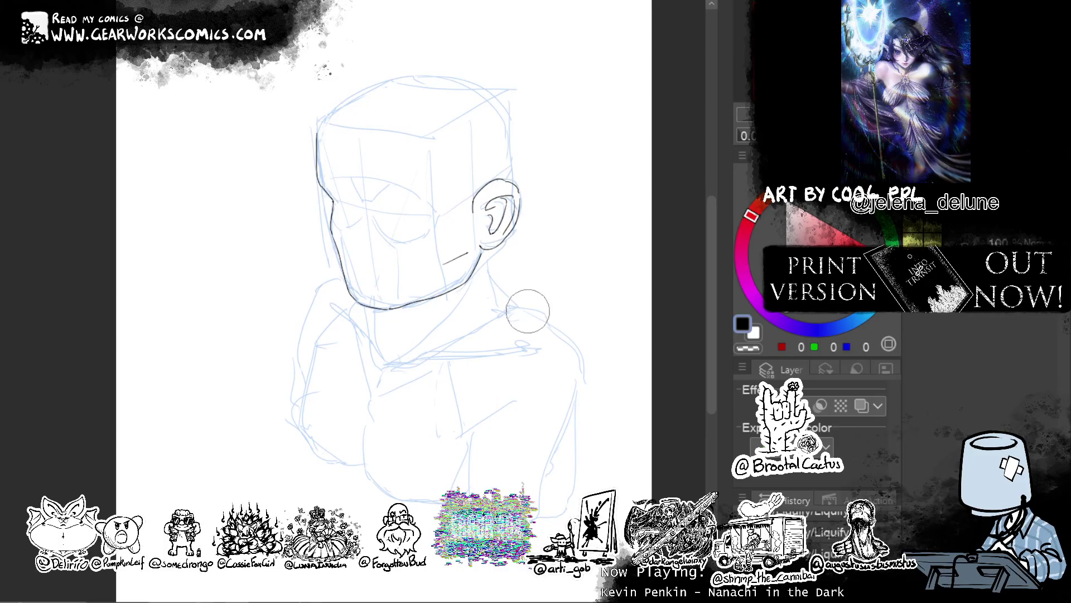
Lasso the ear, enlarge it slightly and move it down, then deselect.
key("p")
left_click_drag(485, 254, 540, 219)
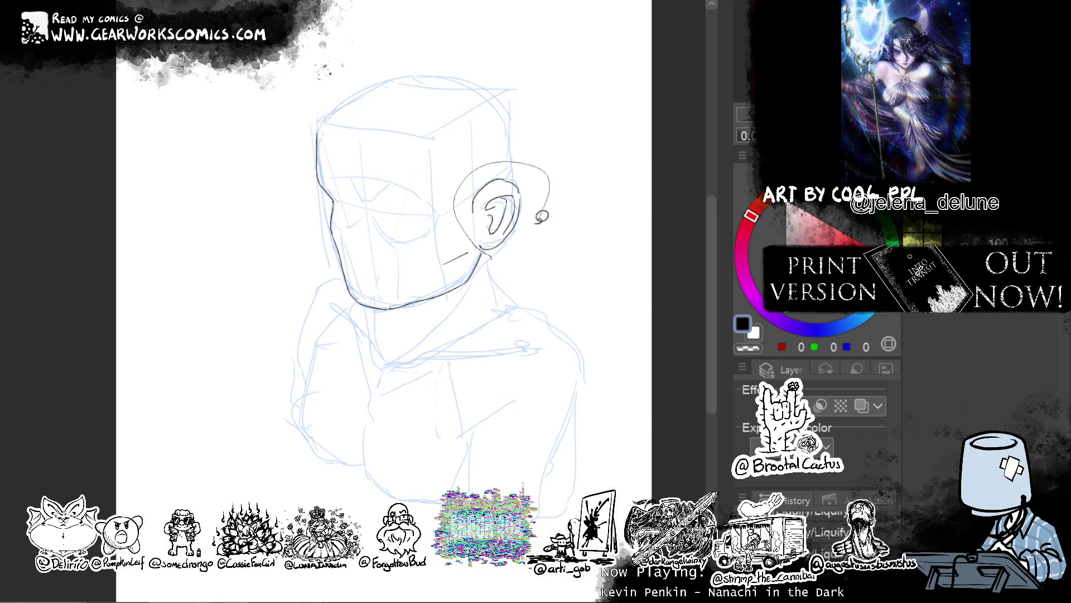
key("ctrl+t")
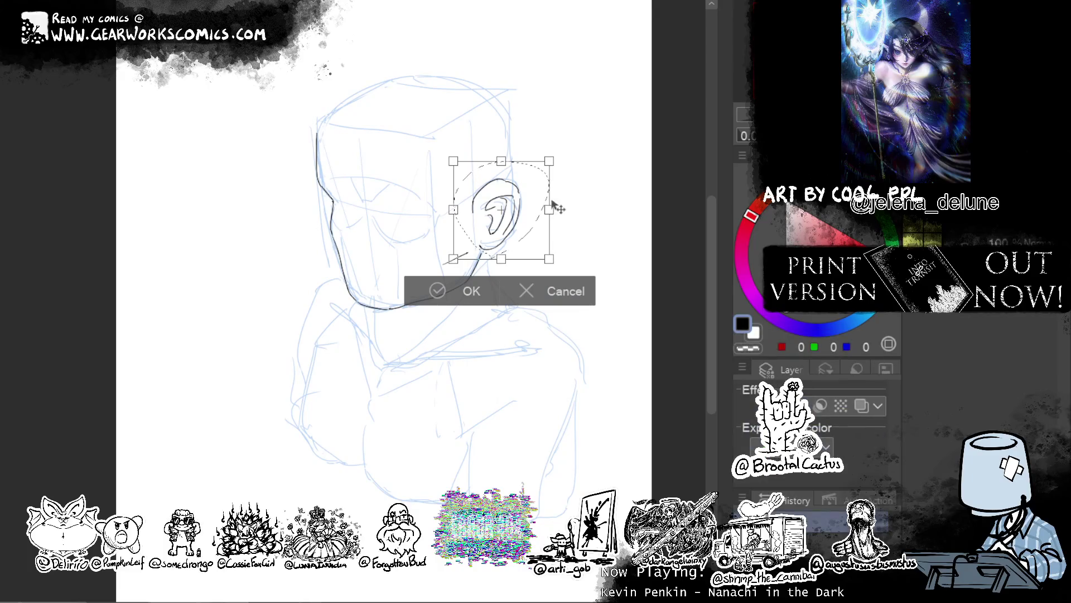
left_click_drag(553, 205, 558, 212)
key("Return")
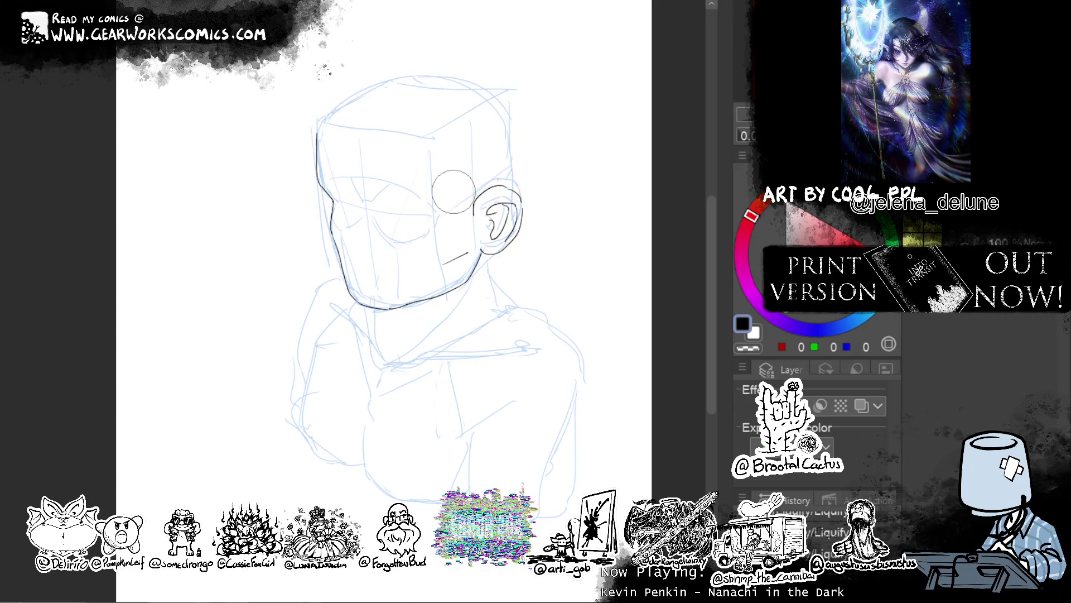
key("ctrl+d")
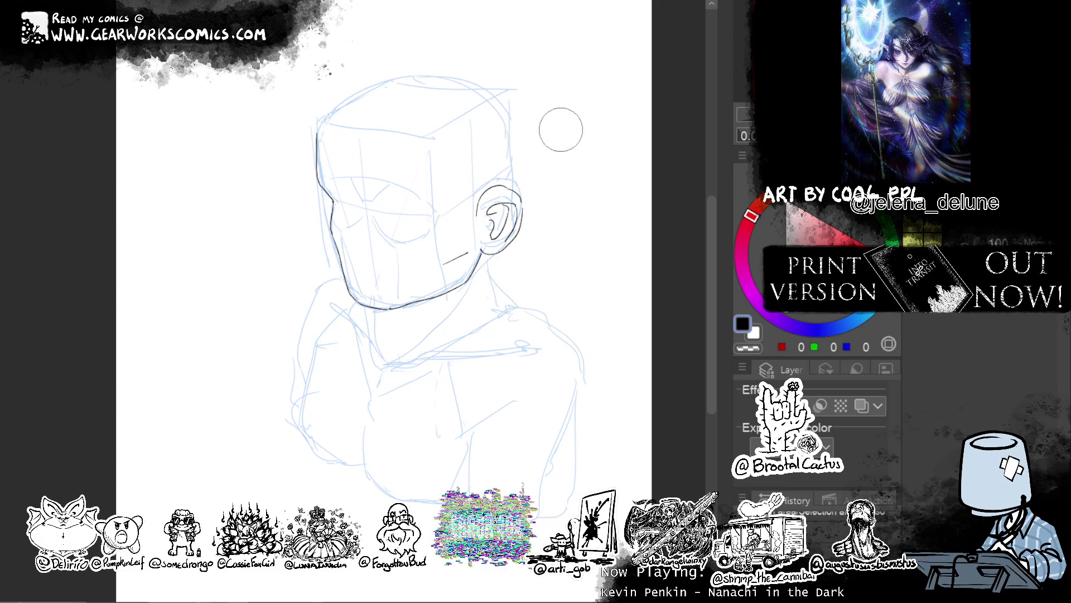
Touch up the ear outline with gentle Liquify pushes.
left_click_drag(512, 208, 552, 224)
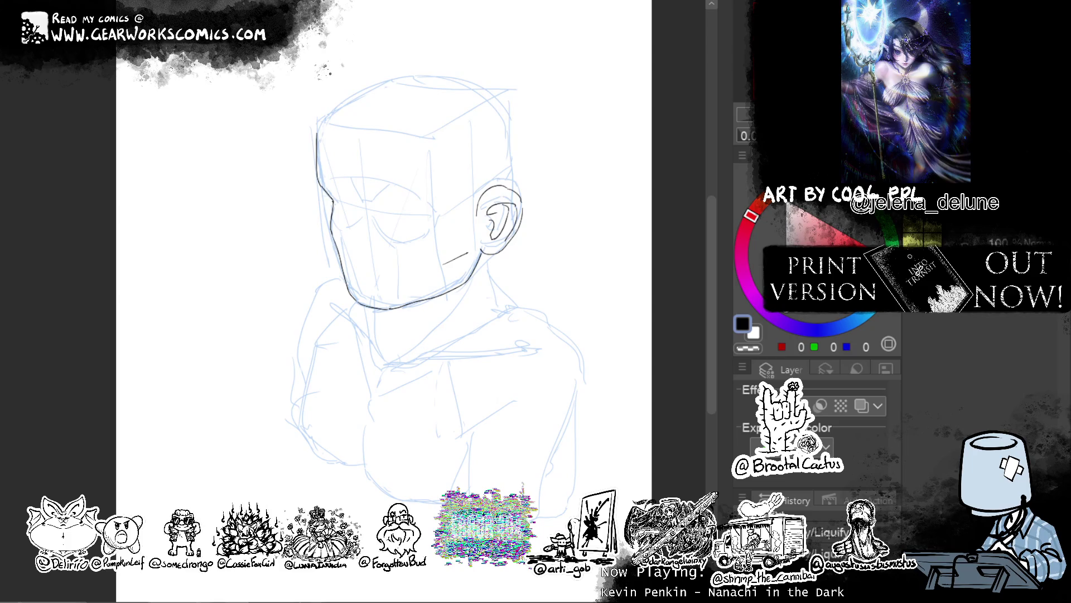
left_click_drag(483, 213, 491, 216)
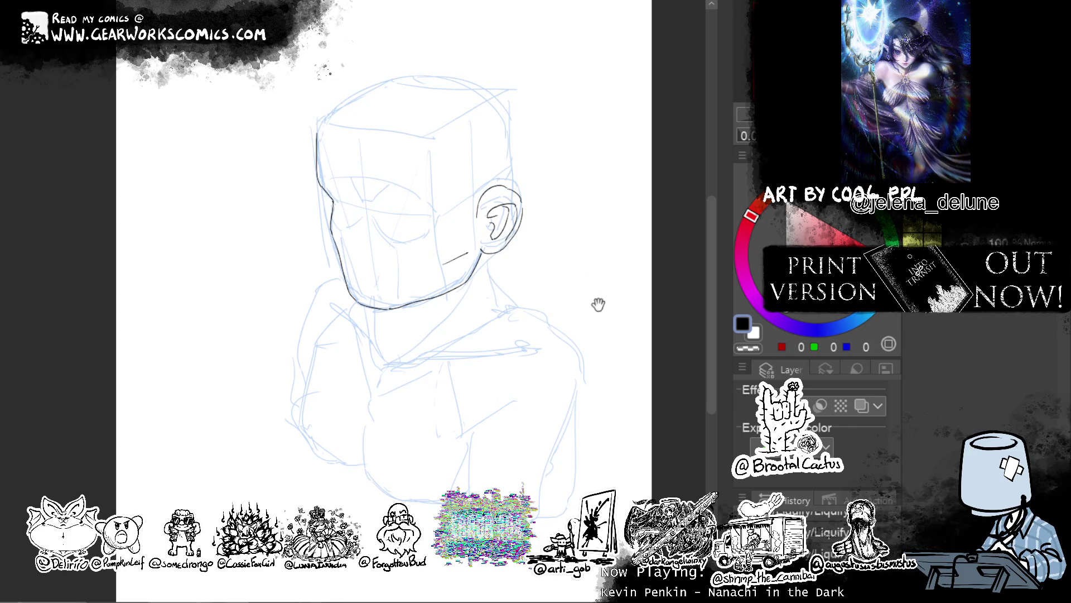
left_click_drag(593, 303, 595, 246)
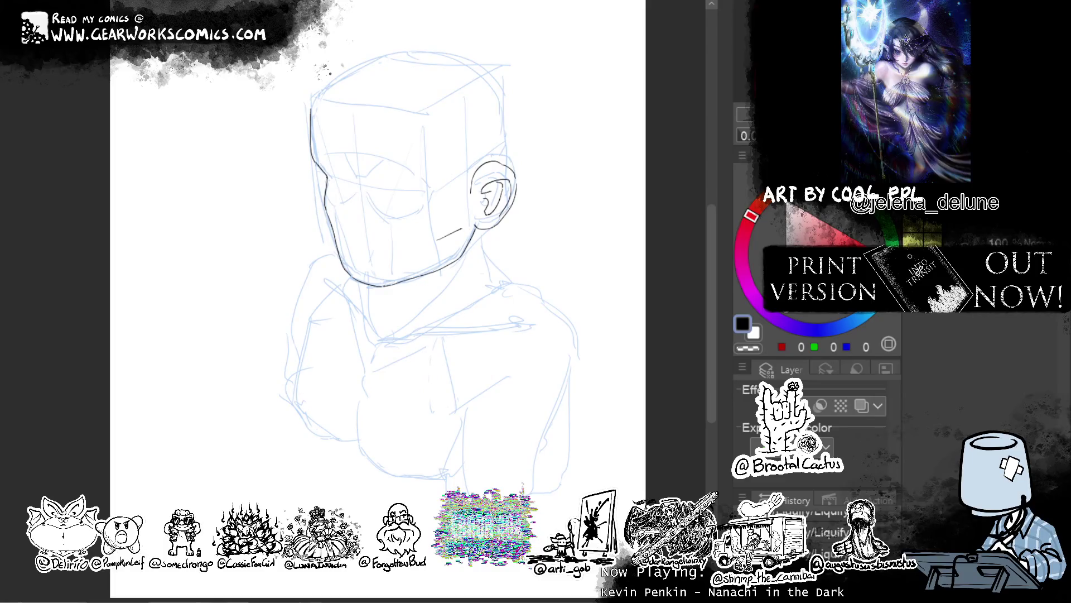
Ink a line down the left cheek and a short stroke at the chin.
left_click_drag(482, 137, 493, 153)
mouse_move(354, 177)
left_mouse_down()
mouse_move(362, 193)
mouse_move(350, 254)
left_mouse_up()
key("ctrl+z")
left_click_drag(362, 194, 334, 262)
key("ctrl+z")
key("ctrl+z")
left_click_drag(362, 193, 342, 254)
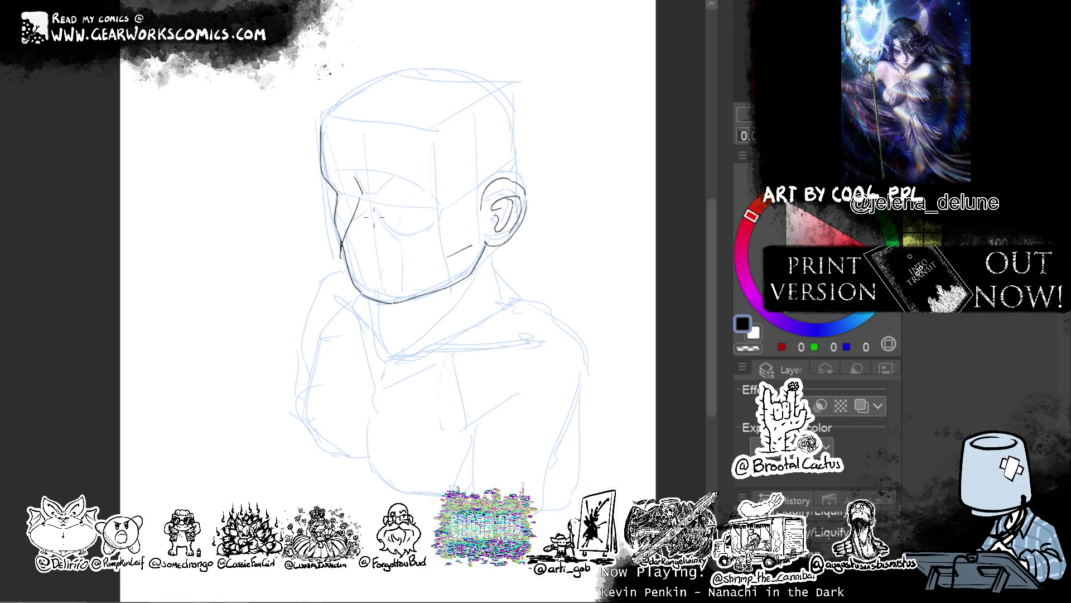
mouse_move(342, 257)
left_mouse_down()
mouse_move(361, 265)
mouse_move(377, 254)
left_mouse_up()
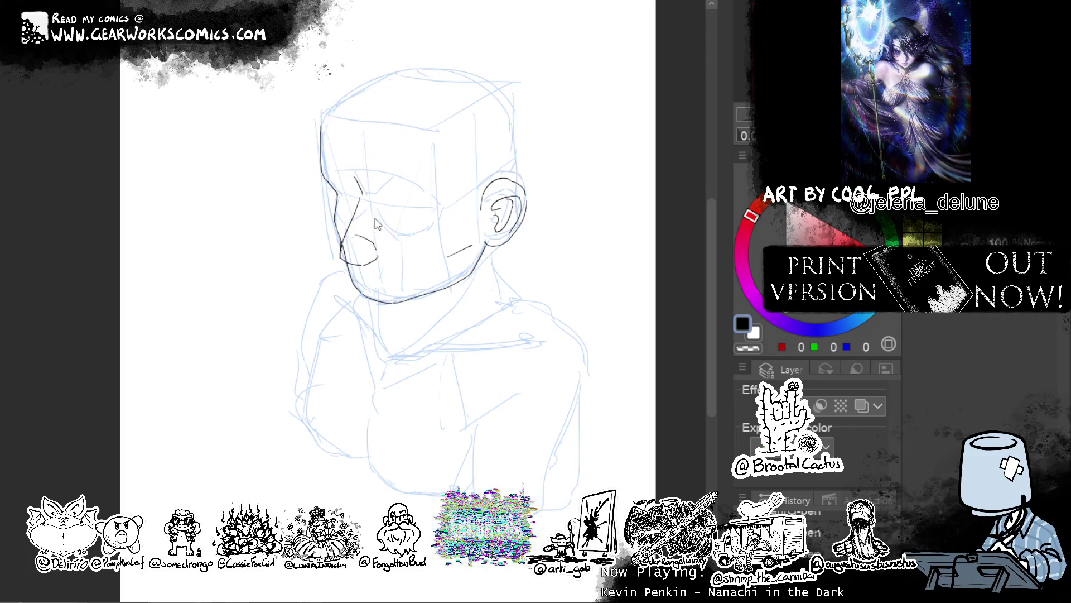
Ink the nose bridge, nose tip, a stroke under the nose and a small mouth loop.
key("ctrl+z")
mouse_move(356, 226)
left_mouse_down()
mouse_move(380, 243)
mouse_move(373, 237)
left_mouse_up()
key("ctrl+z")
key("ctrl+z")
left_click_drag(366, 195, 377, 232)
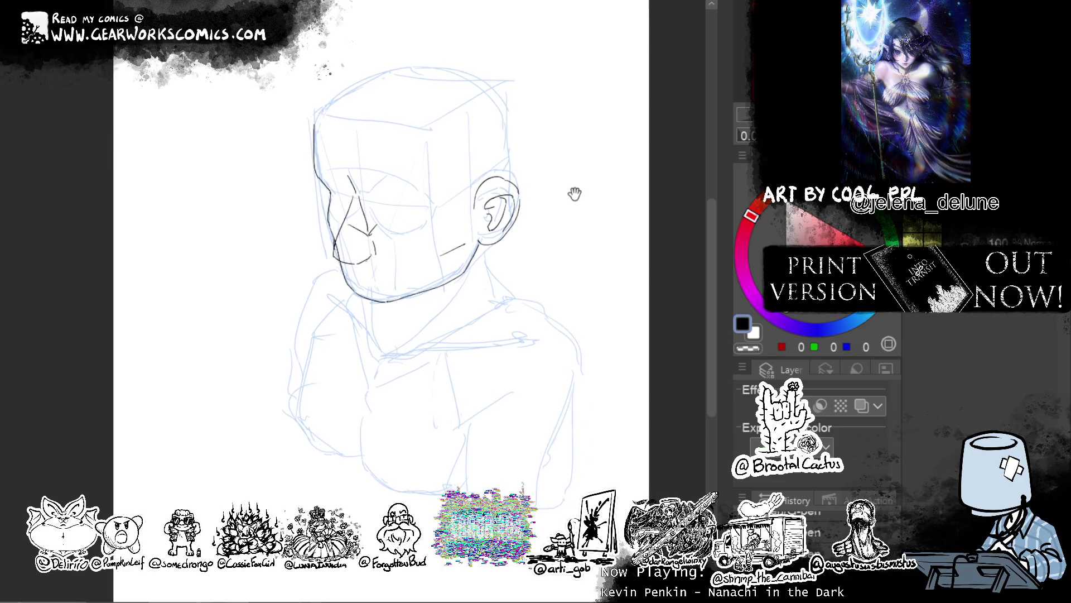
left_click_drag(576, 195, 552, 191)
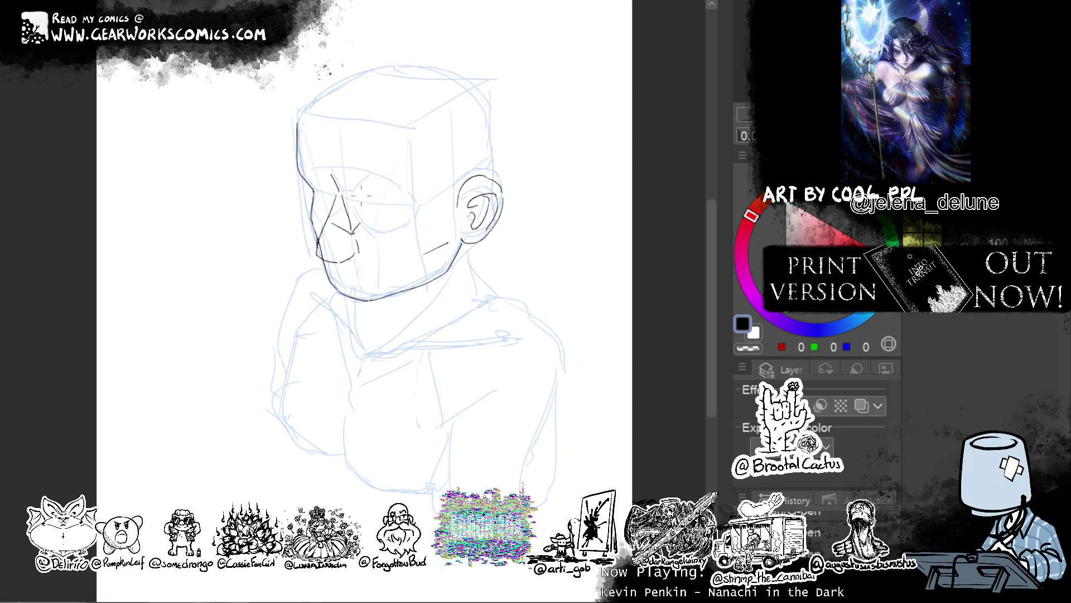
left_click_drag(352, 205, 368, 179)
left_click_drag(320, 244, 326, 262)
key("ctrl+z")
key("ctrl+z")
left_click_drag(357, 238, 358, 251)
left_click_drag(358, 274, 354, 285)
key("ctrl+z")
key("ctrl+z")
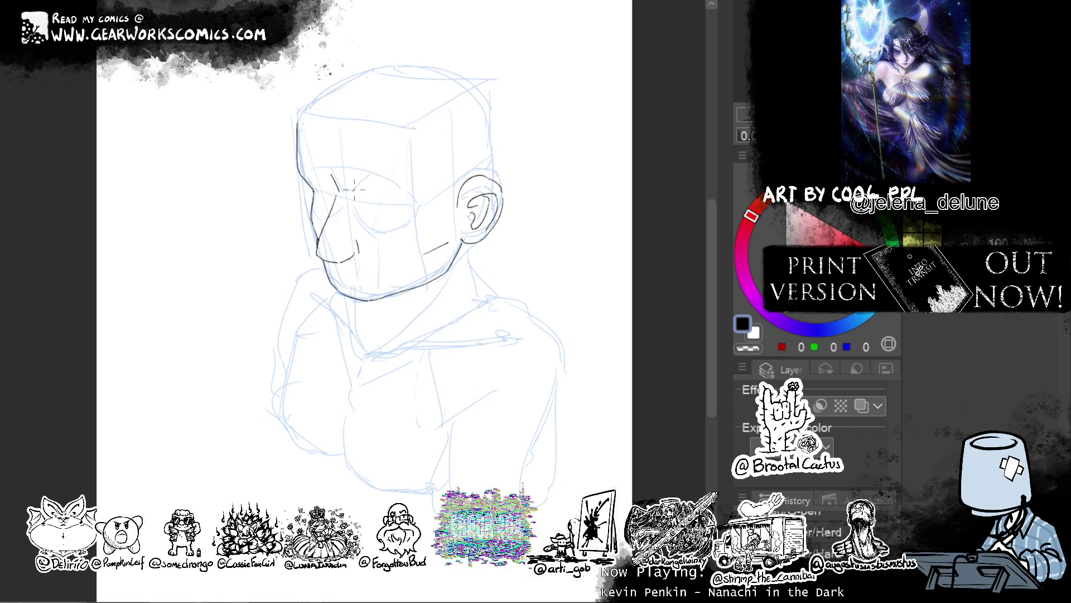
Ink the eyelid arc and a short brow stroke, then select the left eye.
left_click_drag(366, 192, 410, 200)
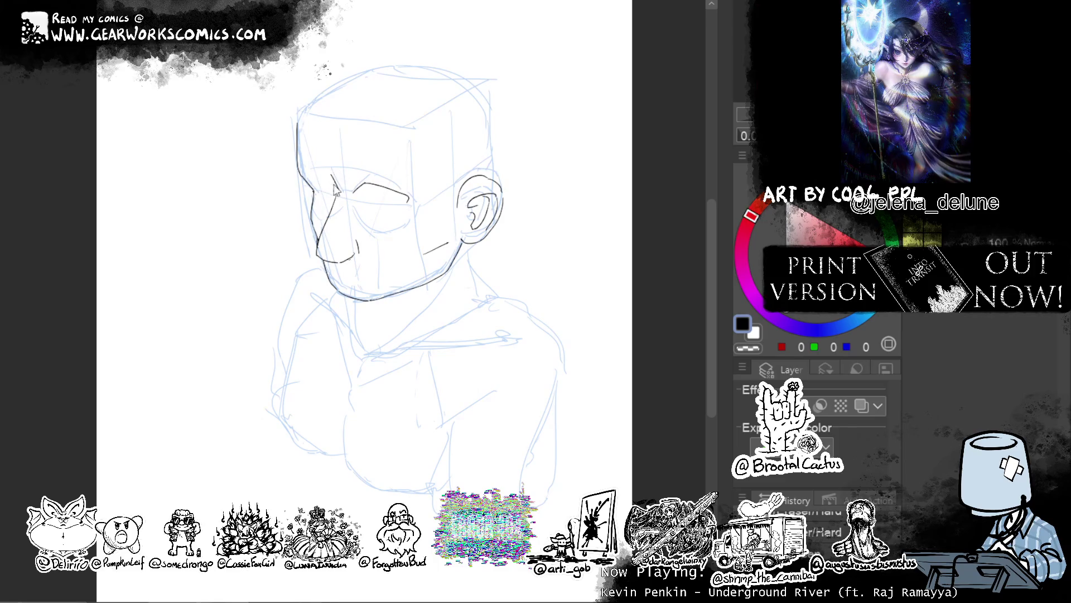
key("c")
key("c")
key("c")
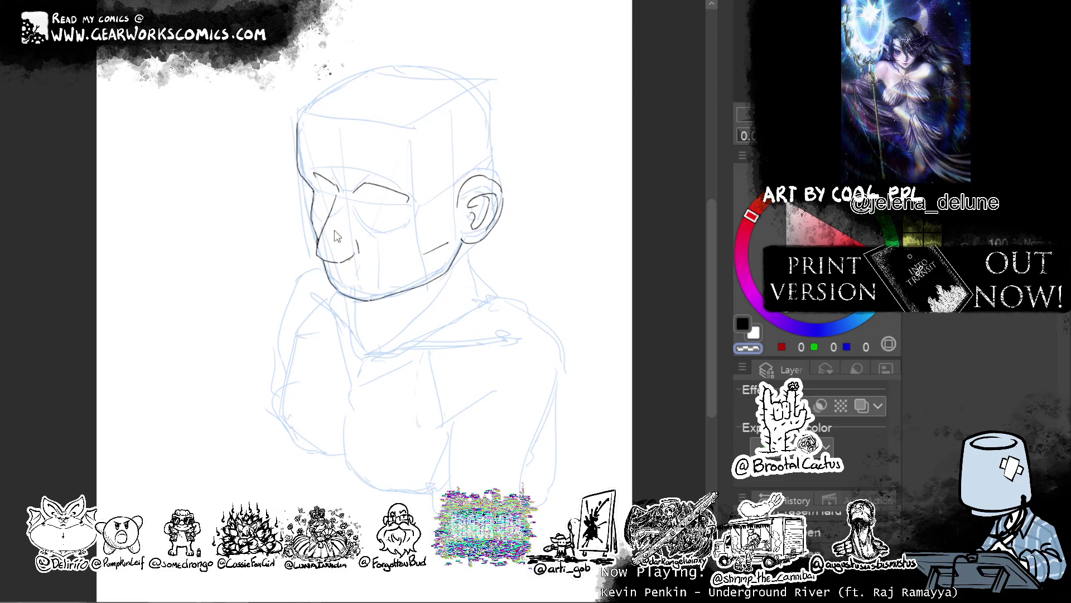
key("c")
mouse_move(308, 179)
left_mouse_down()
mouse_move(333, 170)
mouse_move(340, 187)
left_mouse_up()
key("ctrl+z")
key("ctrl+z")
key("c")
key("c")
left_click_drag(357, 185, 349, 198)
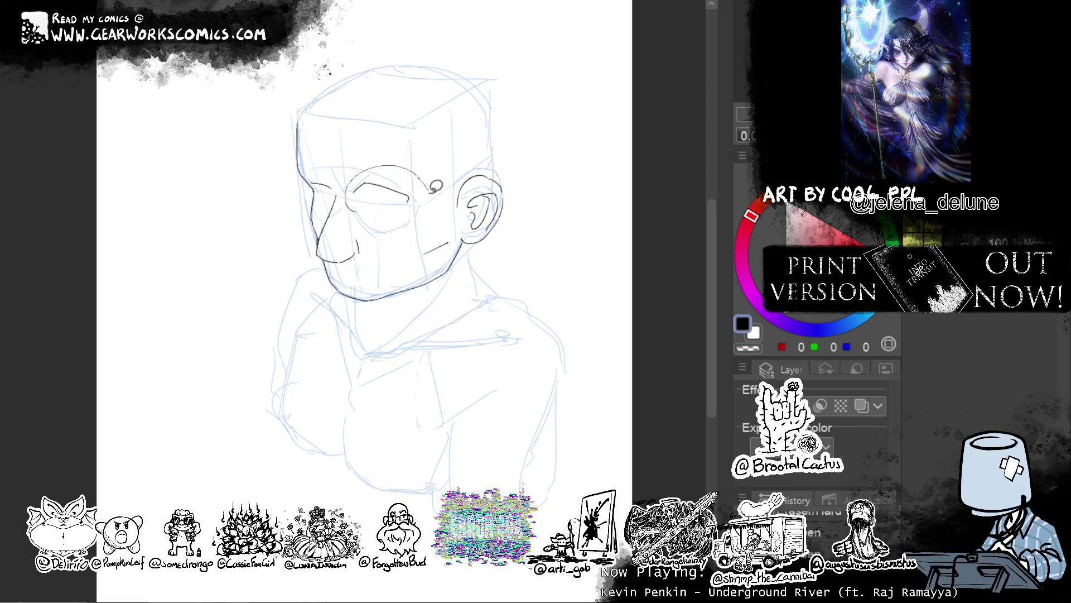
Tilt the selected eye slightly counterclockwise and deselect it.
key("ctrl+t")
left_click_drag(367, 254, 357, 250)
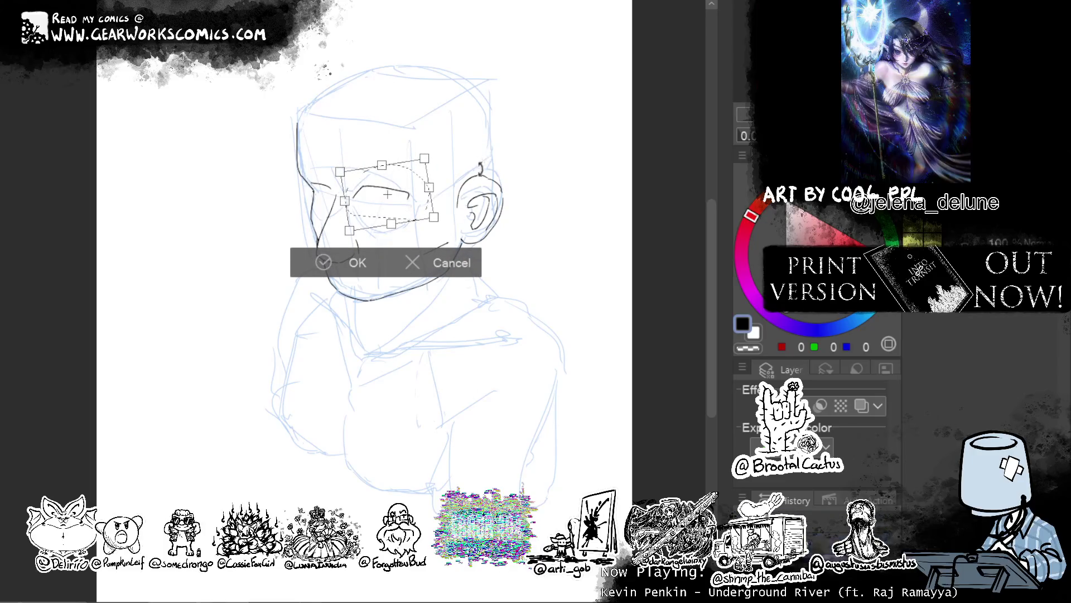
left_click(358, 262)
key("ctrl+d")
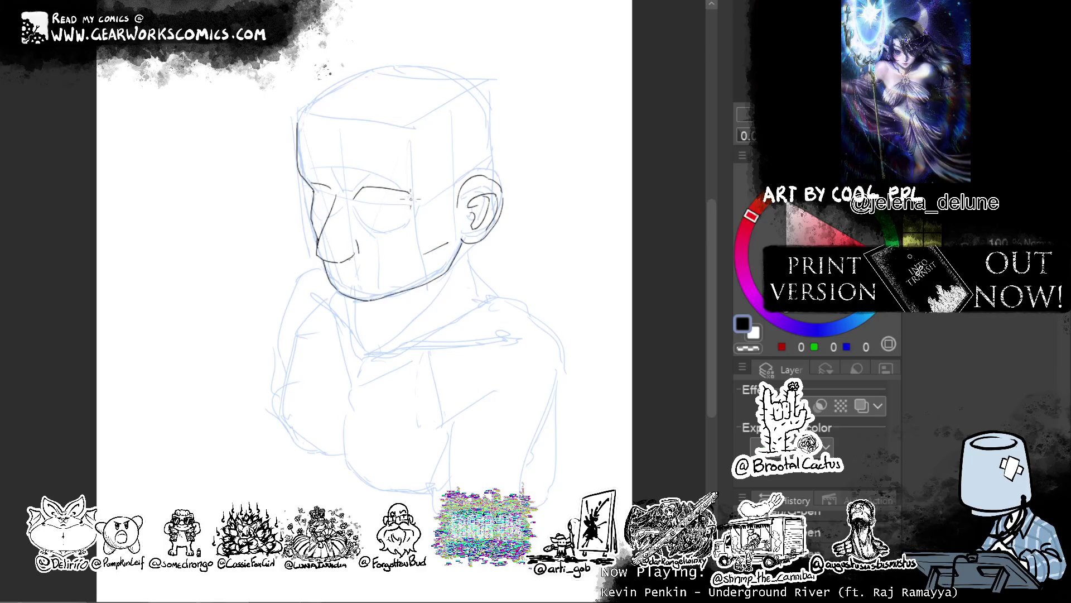
Add a stroke beside the eye and rework the eyebrow strokes, erasing extra bits.
left_click_drag(412, 202, 422, 211)
left_click_drag(345, 181, 364, 187)
key("ctrl+z")
key("ctrl+z")
key("c")
left_click_drag(351, 192, 368, 189)
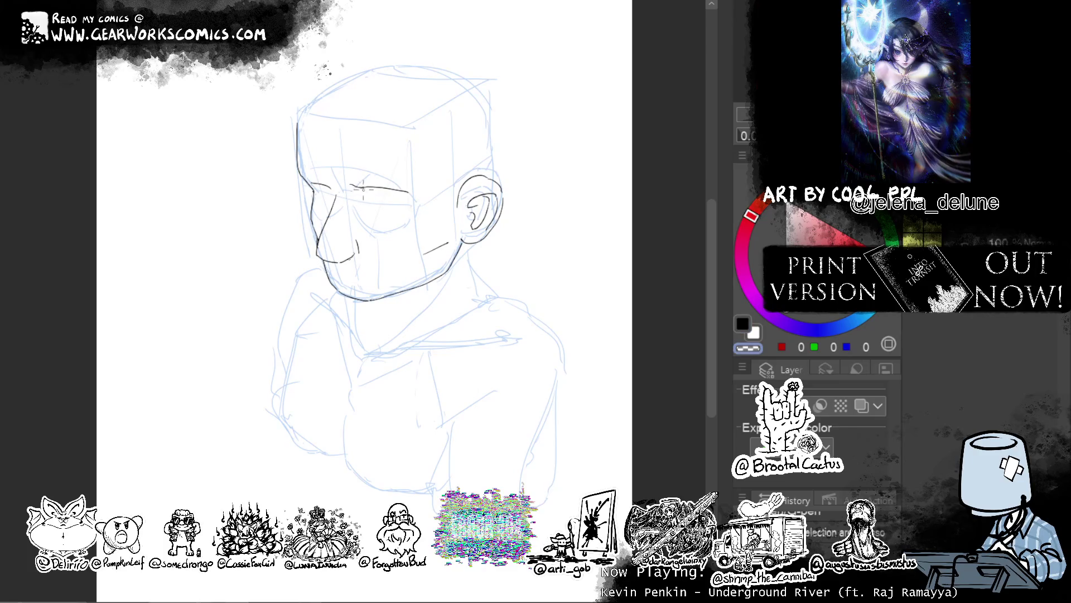
left_click_drag(327, 184, 304, 191)
key("c")
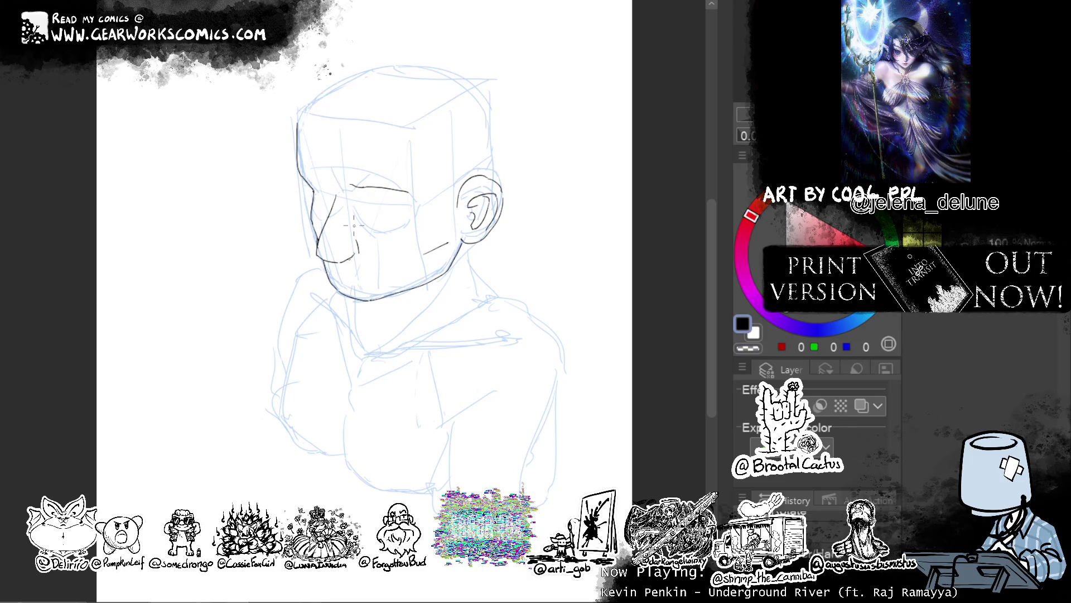
left_click_drag(319, 186, 343, 190)
Try nose-bridge and nostril strokes, then undo back to clear the eye and nose inking.
left_click(335, 192)
left_click(345, 279)
left_click_drag(335, 185, 322, 224)
key("ctrl+z")
left_click(333, 232)
left_click_drag(339, 193, 339, 188)
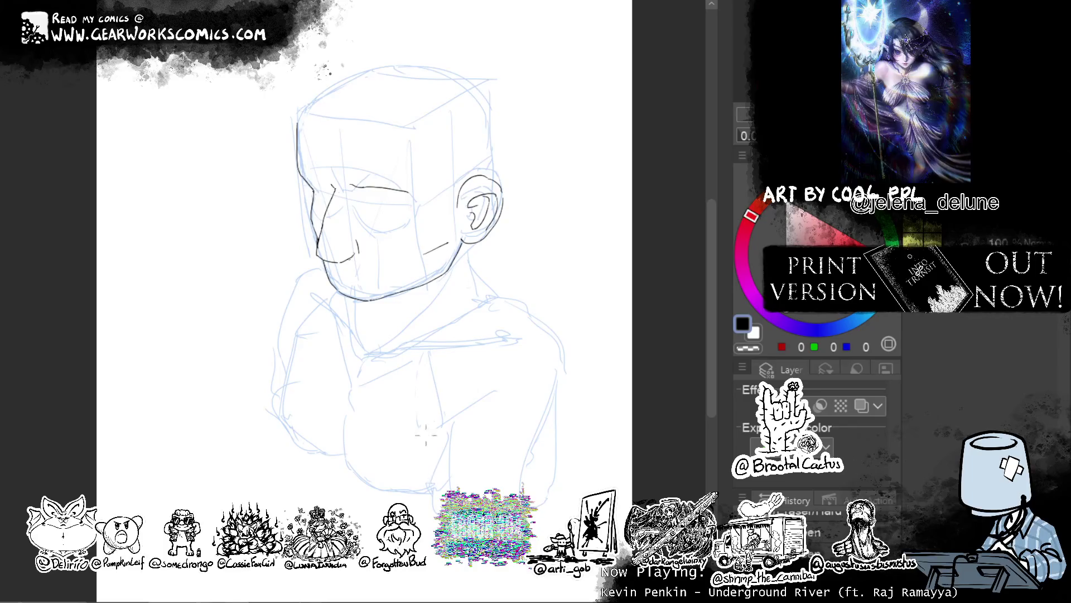
mouse_move(357, 242)
left_mouse_down()
mouse_move(342, 261)
mouse_move(319, 259)
left_mouse_up()
key("ctrl+z")
key("ctrl+z")
key("ctrl+z")
key("ctrl+z")
key("ctrl+z")
key("ctrl+z")
key("ctrl+z")
key("ctrl+z")
key("ctrl+z")
key("ctrl+z")
key("ctrl+z")
key("ctrl+z")
key("ctrl+z")
key("ctrl+z")
key("ctrl+z")
key("ctrl+z")
key("ctrl+z")
key("ctrl+z")
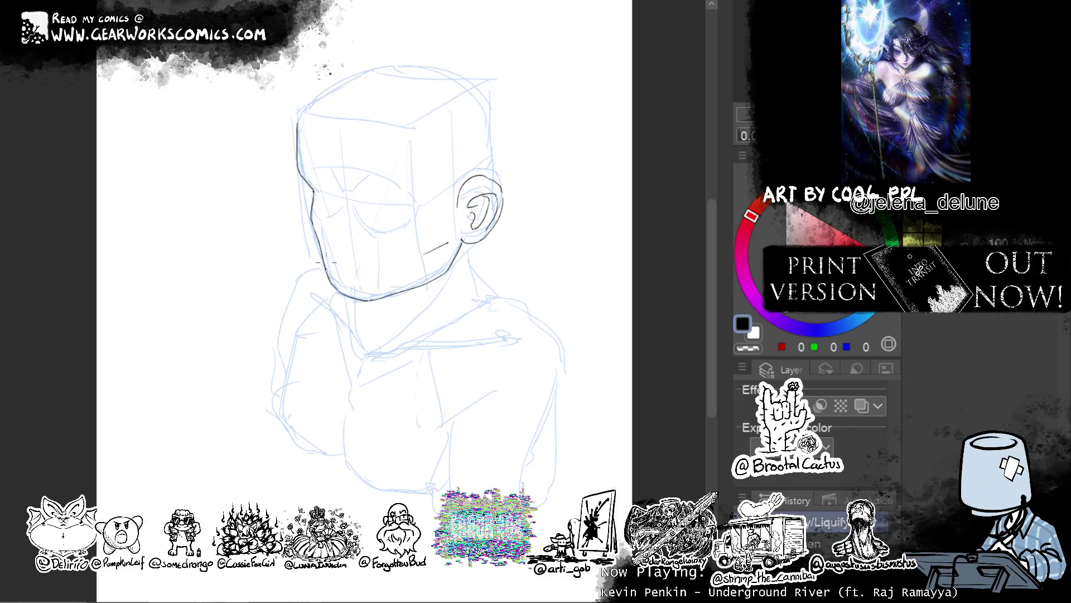
key("ctrl+z")
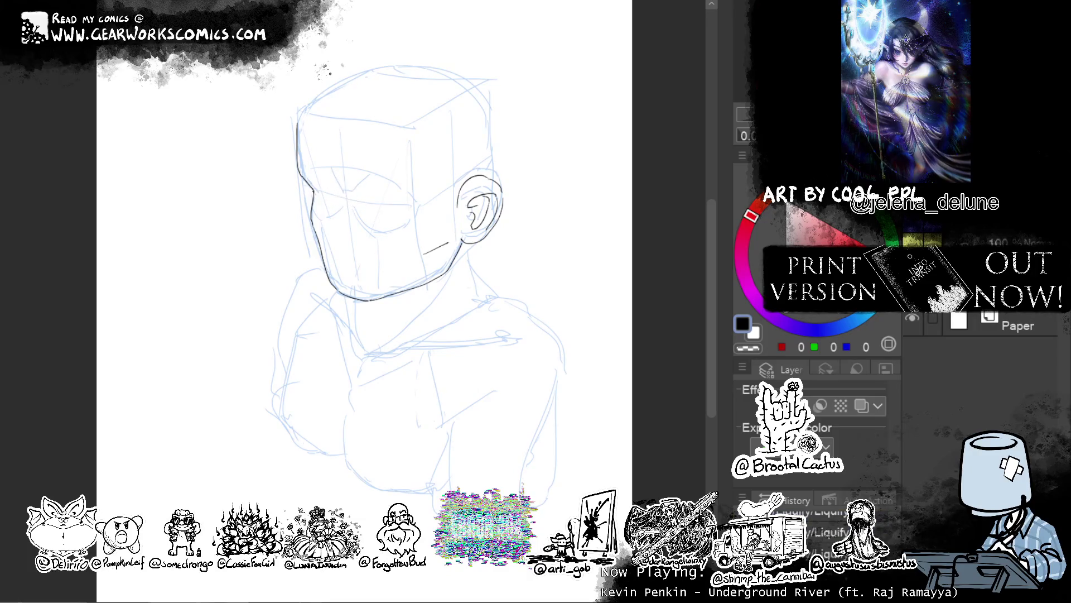
Try out cheek, jaw and lower-face lines, undoing each trial stroke.
left_click_drag(338, 191, 314, 256)
key("ctrl+z")
mouse_move(336, 190)
left_mouse_down()
mouse_move(320, 259)
mouse_move(348, 267)
left_mouse_up()
key("ctrl+z")
left_click_drag(458, 239, 383, 272)
key("ctrl+z")
left_click_drag(458, 240, 335, 267)
key("ctrl+z")
key("ctrl+z")
left_click_drag(422, 254, 323, 246)
key("ctrl+z")
mouse_move(434, 257)
left_mouse_down()
mouse_move(325, 249)
mouse_move(372, 257)
mouse_move(329, 256)
mouse_move(361, 251)
left_mouse_up()
Ink the nose's vertical side and bridge top, plus a short jaw stroke near the ear.
key("ctrl+z")
key("ctrl+z")
left_click_drag(354, 192, 363, 263)
key("ctrl+z")
left_click_drag(355, 190, 363, 254)
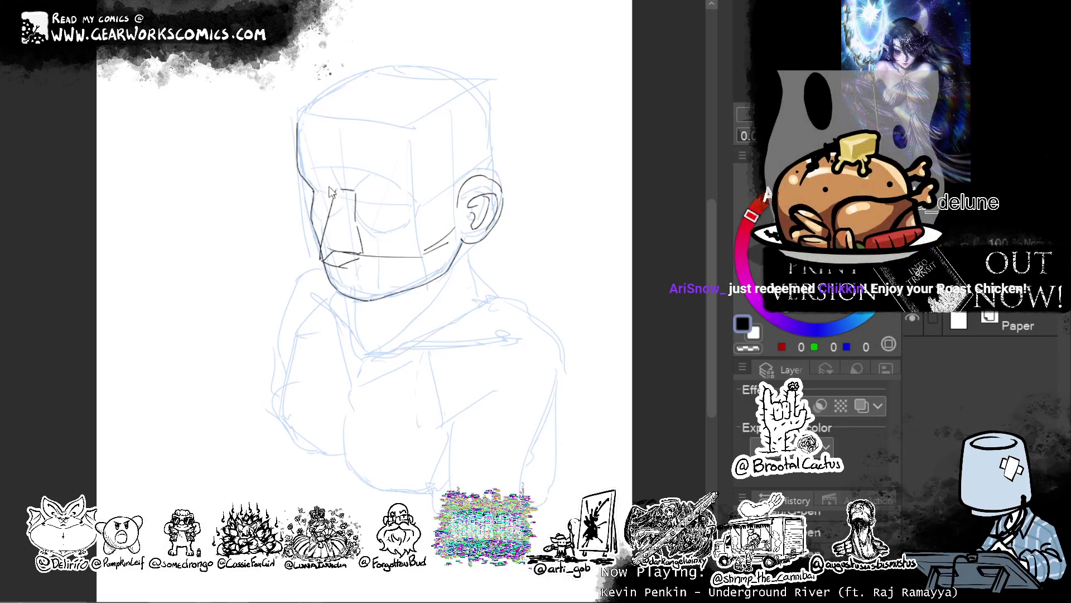
left_click_drag(328, 182, 364, 189)
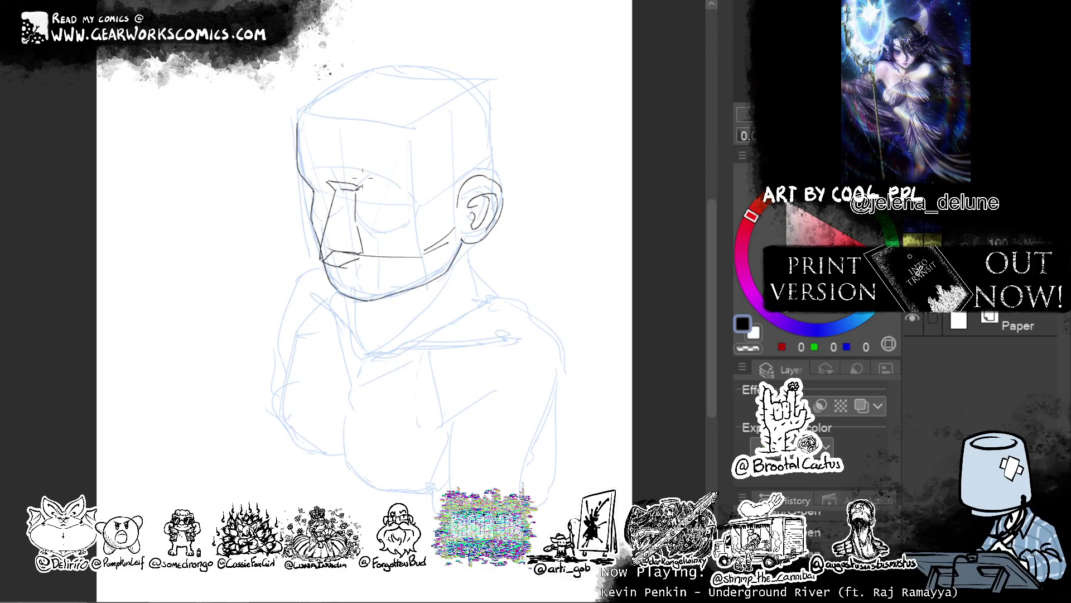
key("ctrl+z")
left_click_drag(450, 242, 431, 252)
key("ctrl+z")
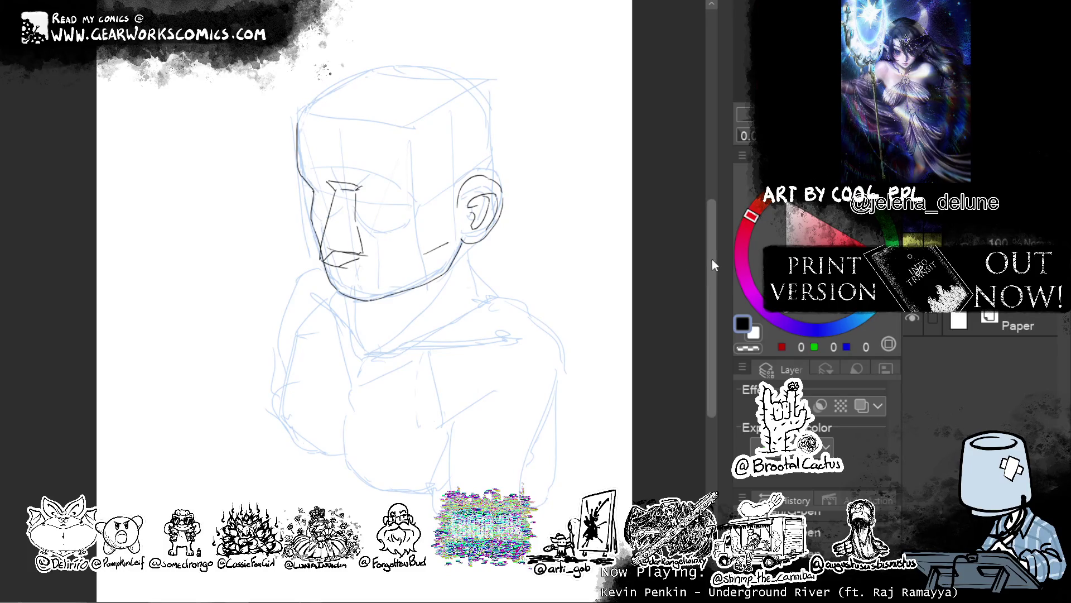
Reposition the drawing in view and tint the ink layer's lines blue.
mouse_move(539, 334)
left_mouse_down()
mouse_move(572, 309)
mouse_move(526, 340)
left_mouse_up()
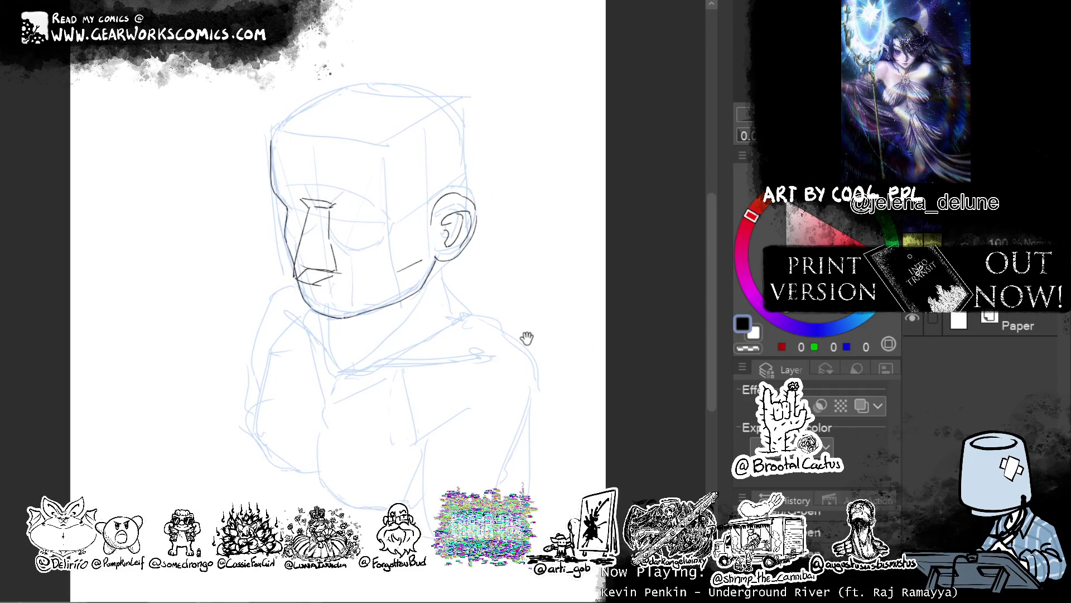
left_click_drag(577, 307, 614, 295)
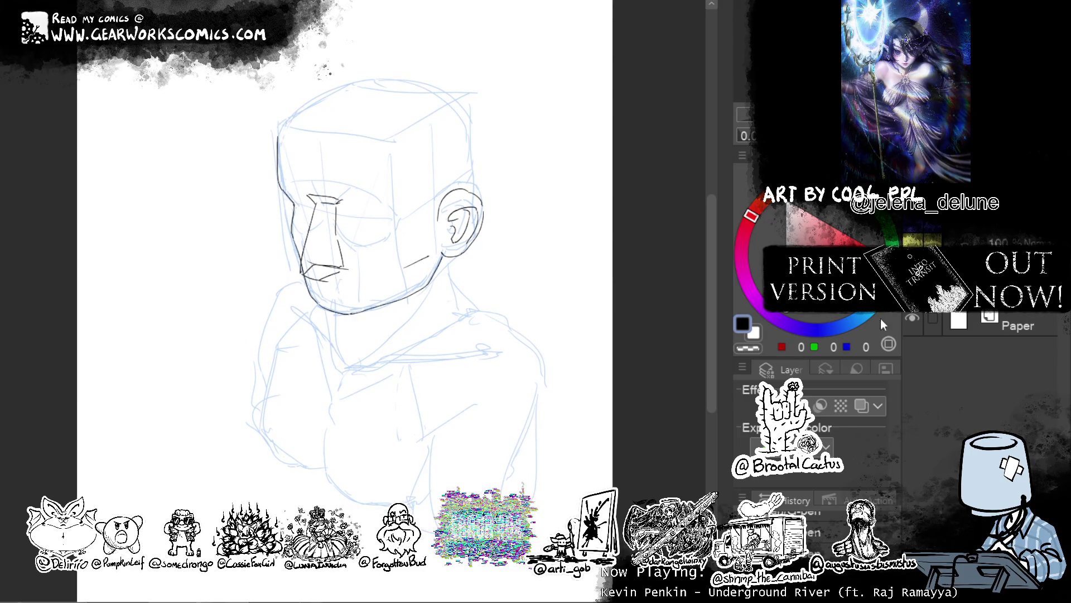
left_click(861, 406)
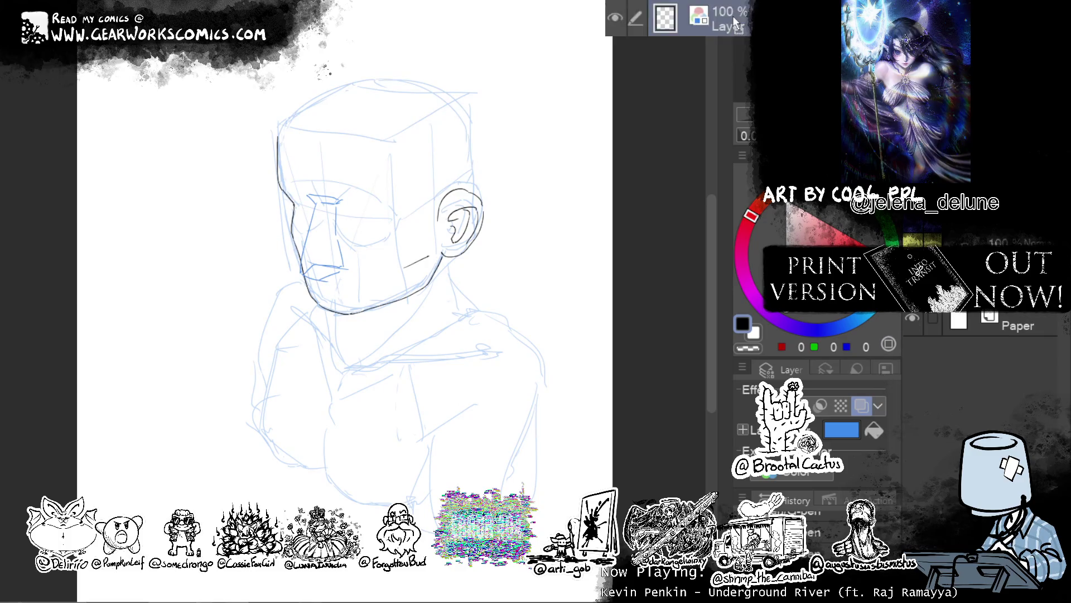
Undo the angular nose and ink a softer nose line with a short mouth line beneath it.
key("ctrl+z")
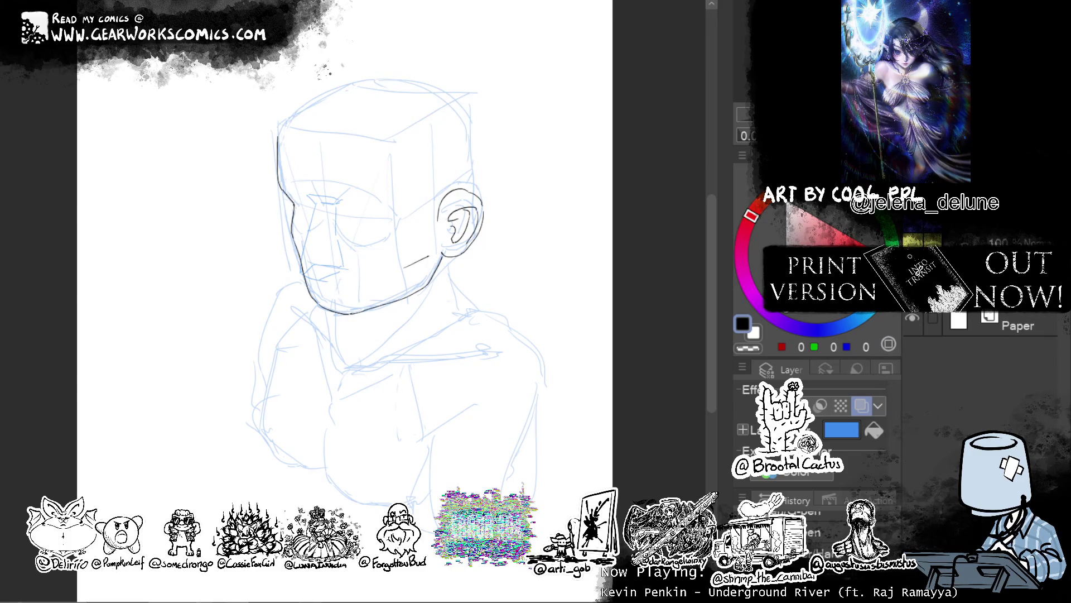
key("alt+bracketright")
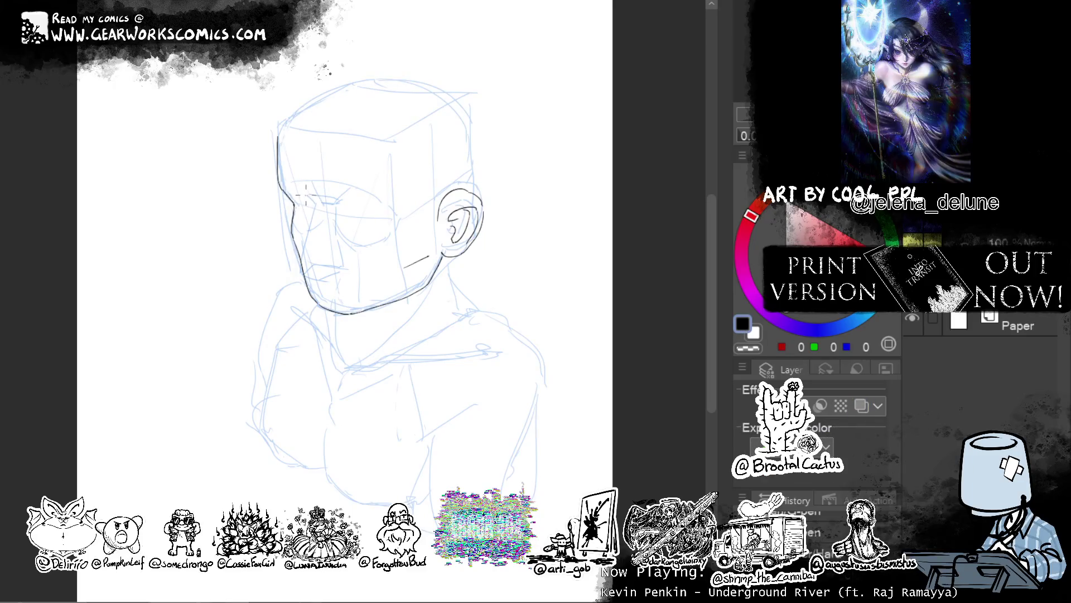
mouse_move(307, 195)
left_mouse_down()
mouse_move(299, 273)
mouse_move(324, 284)
mouse_move(347, 274)
left_mouse_up()
key("ctrl+z")
key("ctrl+z")
Rework the small strokes near the mouth, checking them with the blue layer tint, then remove the tint.
key("ctrl+z")
key("ctrl+z")
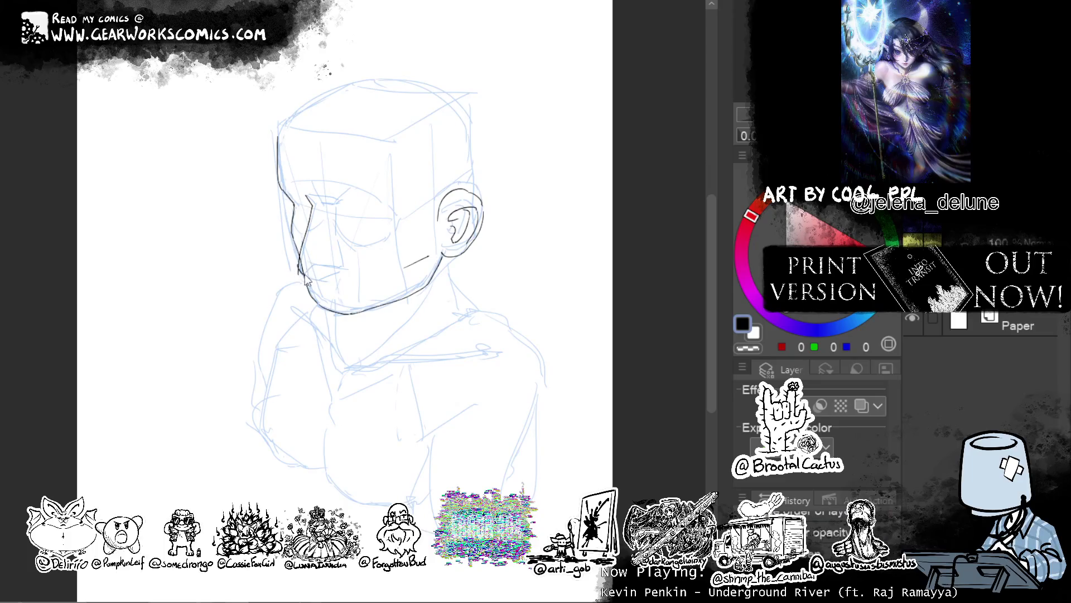
mouse_move(308, 274)
left_mouse_down()
mouse_move(345, 266)
mouse_move(327, 280)
mouse_move(346, 267)
mouse_move(334, 274)
left_mouse_up()
key("ctrl+z")
key("ctrl+z")
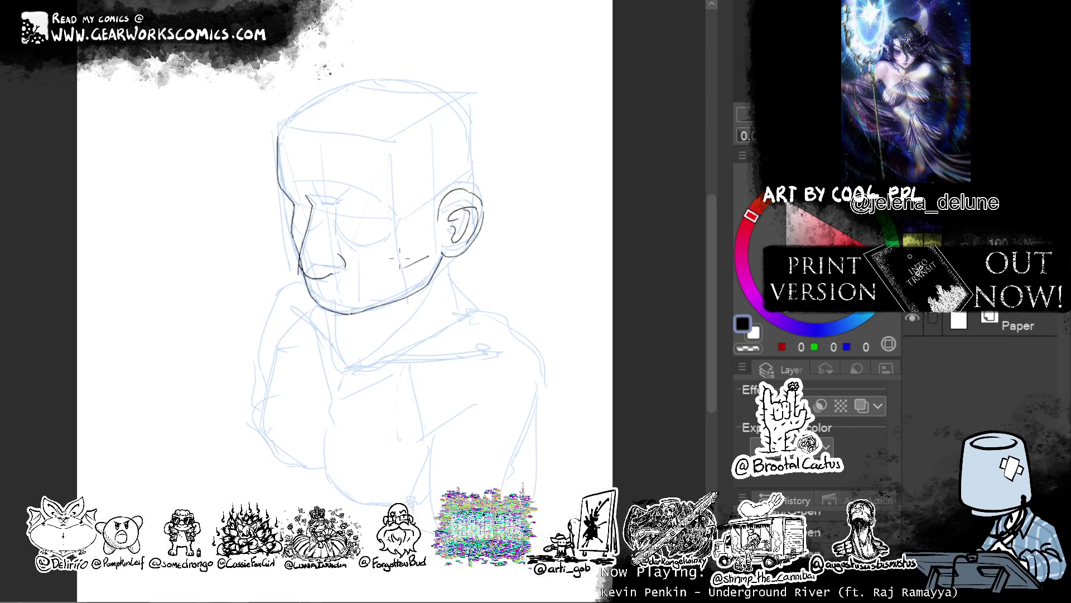
key("ctrl+z")
left_click_drag(333, 275, 345, 269)
left_click(861, 406)
key("ctrl+z")
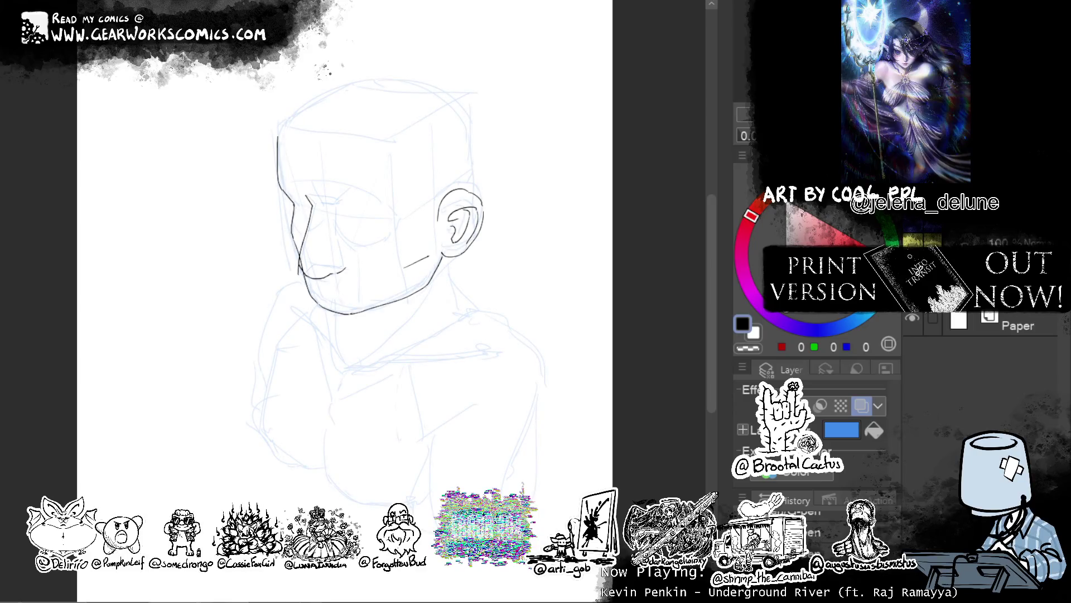
key("ctrl+shift+n")
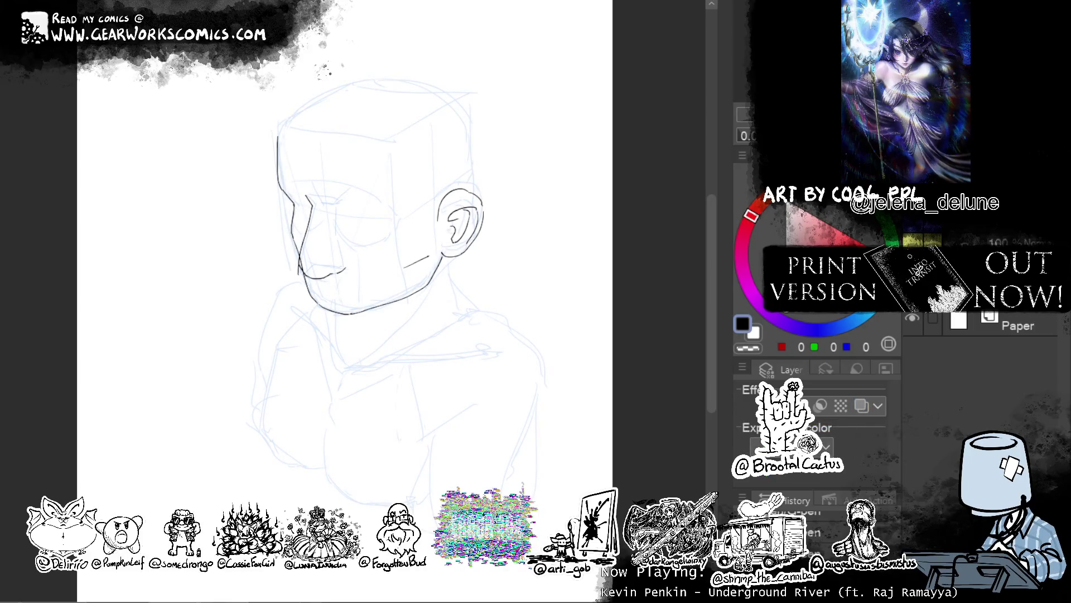
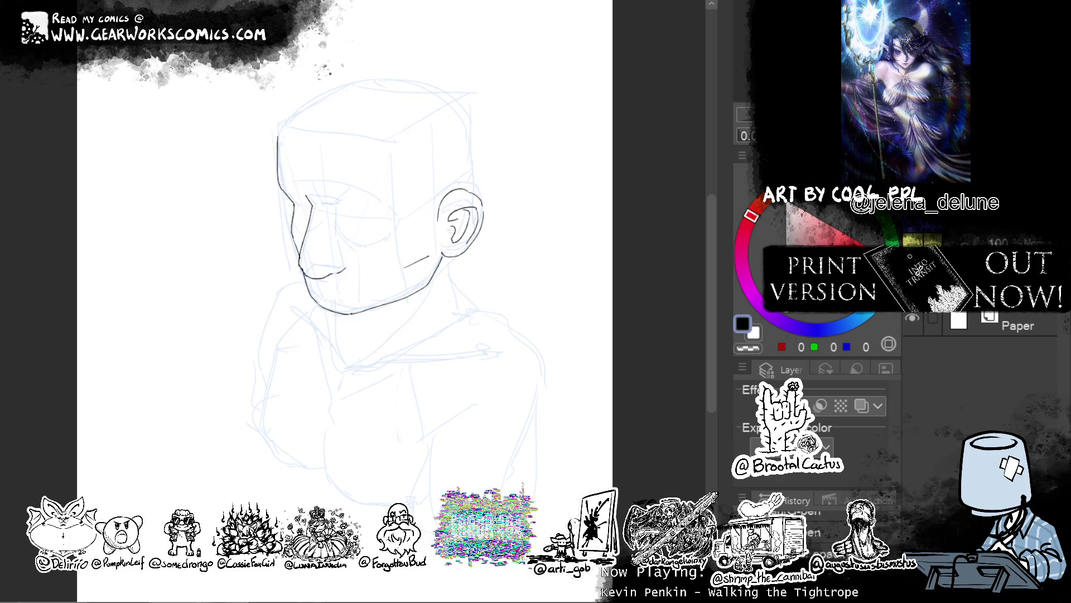
Ink hair curls above the forehead with a higher hair outline and a small inner curl.
left_click_drag(320, 106, 246, 134)
left_click_drag(268, 90, 338, 72)
key("ctrl+z")
left_click_drag(262, 75, 365, 53)
left_click_drag(268, 118, 263, 146)
Draw sweeping hair strokes on the top right of the head, redoing the hooked ones.
left_click_drag(373, 124, 432, 81)
mouse_move(411, 134)
left_mouse_down()
mouse_move(473, 85)
mouse_move(416, 145)
mouse_move(454, 143)
left_mouse_up()
key("ctrl+z")
key("ctrl+z")
key("ctrl+z")
left_click_drag(456, 105, 404, 154)
mouse_move(476, 128)
left_mouse_down()
mouse_move(430, 148)
mouse_move(419, 179)
left_mouse_up()
Try several curved hair strokes at the top of the head, undoing the unsatisfying attempts.
key("ctrl+z")
left_click_drag(334, 111, 400, 58)
key("ctrl+z")
left_click_drag(346, 116, 403, 62)
key("ctrl+z")
left_click_drag(343, 124, 433, 73)
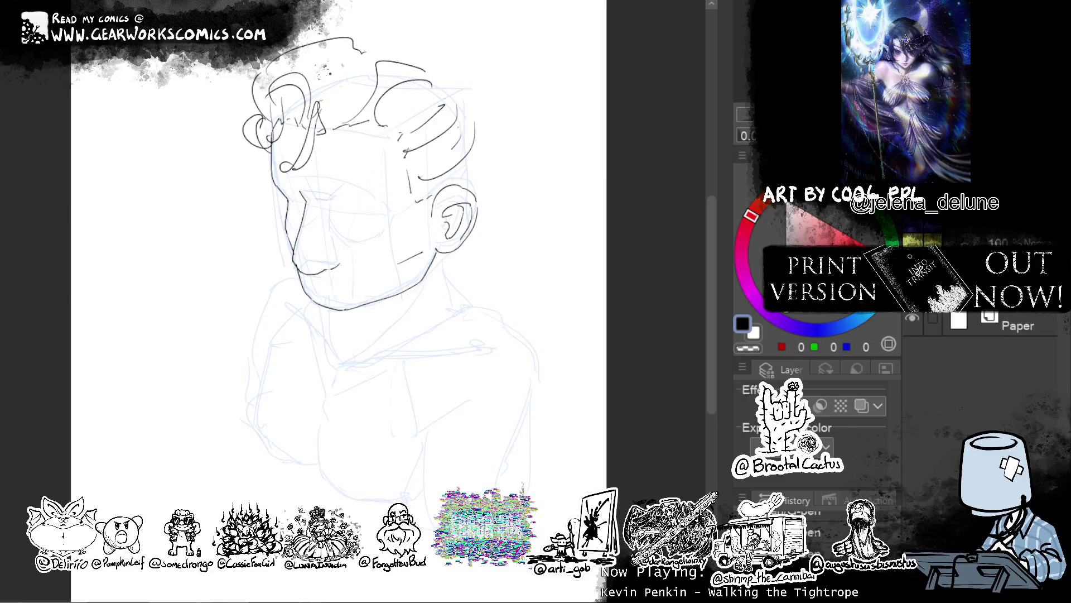
left_click_drag(323, 114, 385, 53)
key("ctrl+z")
mouse_move(335, 112)
left_mouse_down()
mouse_move(380, 62)
mouse_move(338, 110)
left_mouse_up()
key("ctrl+z")
key("ctrl+z")
left_click_drag(369, 50, 335, 120)
Try out hair strokes along the top of the head near the top curl.
mouse_move(375, 50)
left_mouse_down()
mouse_move(412, 58)
mouse_move(471, 41)
mouse_move(446, 141)
left_mouse_up()
key("ctrl+z")
key("ctrl+z")
left_click_drag(338, 142, 429, 131)
key("ctrl+z")
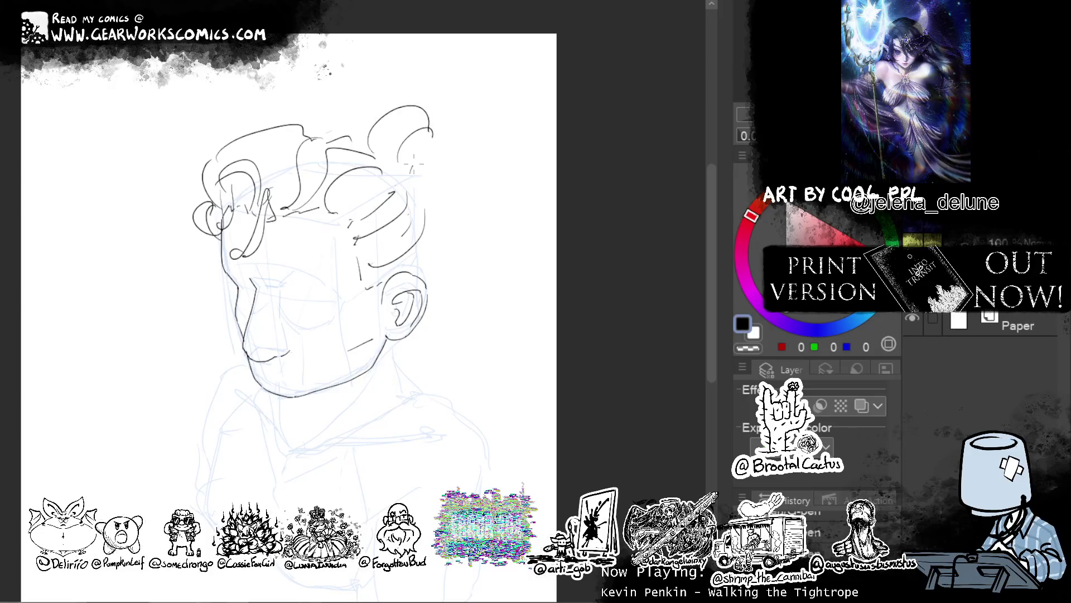
mouse_move(391, 157)
left_mouse_down()
mouse_move(448, 110)
mouse_move(410, 167)
left_mouse_up()
key("ctrl+z")
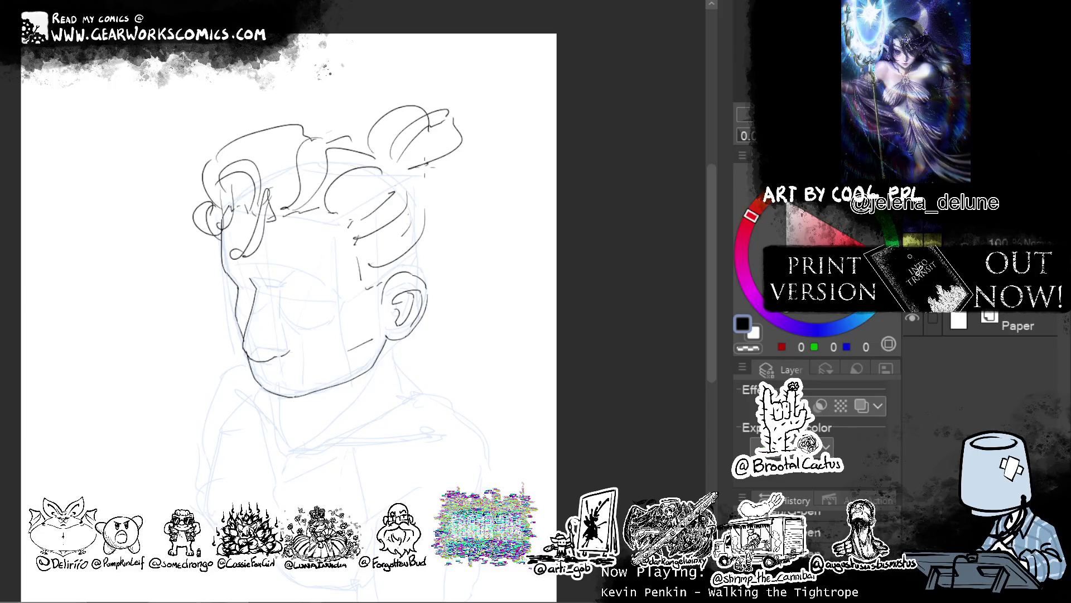
left_click_drag(463, 134, 424, 195)
key("ctrl+z")
key("ctrl+z")
Draw a taller rounded arc and close the hair bun's outline.
key("ctrl+z")
key("ctrl+z")
mouse_move(357, 151)
left_mouse_down()
mouse_move(436, 136)
mouse_move(433, 125)
left_mouse_up()
key("ctrl+z")
key("ctrl+z")
key("ctrl+z")
mouse_move(372, 156)
left_mouse_down()
mouse_move(421, 102)
mouse_move(435, 168)
left_mouse_up()
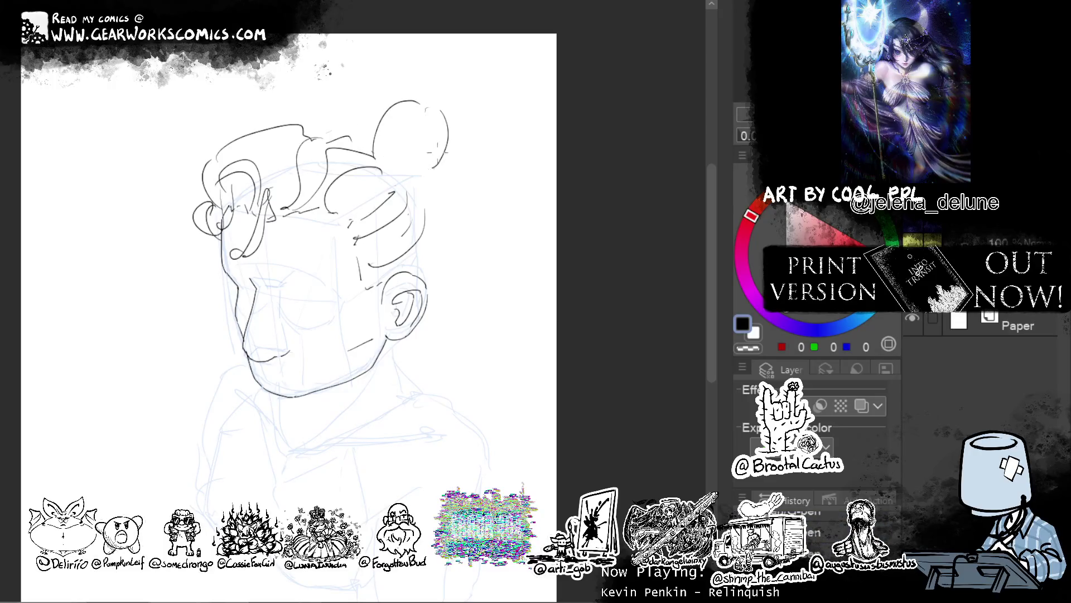
left_click_drag(423, 104, 433, 177)
left_click_drag(425, 181, 438, 168)
mouse_move(438, 130)
left_mouse_down()
mouse_move(460, 115)
mouse_move(447, 165)
mouse_move(433, 172)
left_mouse_up()
key("ctrl+z")
key("ctrl+z")
Rework the bun's left and top arcs into a clean rounded loop.
left_click_drag(368, 137, 390, 107)
left_click_drag(391, 106, 441, 118)
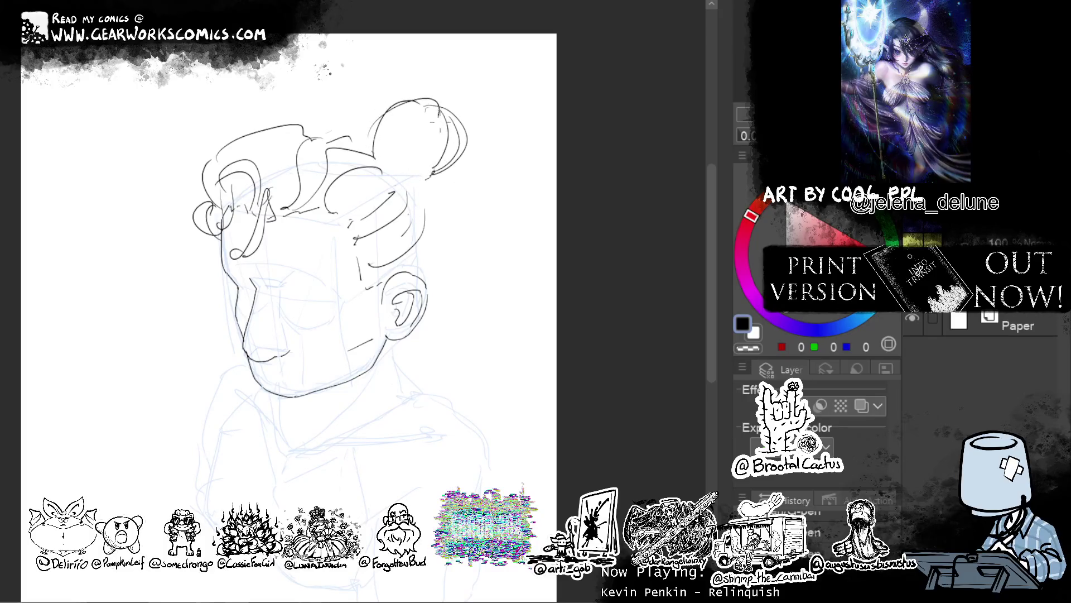
key("ctrl+z")
left_click_drag(372, 151, 447, 126)
key("ctrl+z")
key("ctrl+z")
key("ctrl+z")
key("ctrl+z")
left_click_drag(385, 158, 449, 90)
mouse_move(384, 153)
left_mouse_down()
mouse_move(427, 161)
mouse_move(455, 125)
mouse_move(431, 174)
mouse_move(441, 119)
left_mouse_up()
key("ctrl+z")
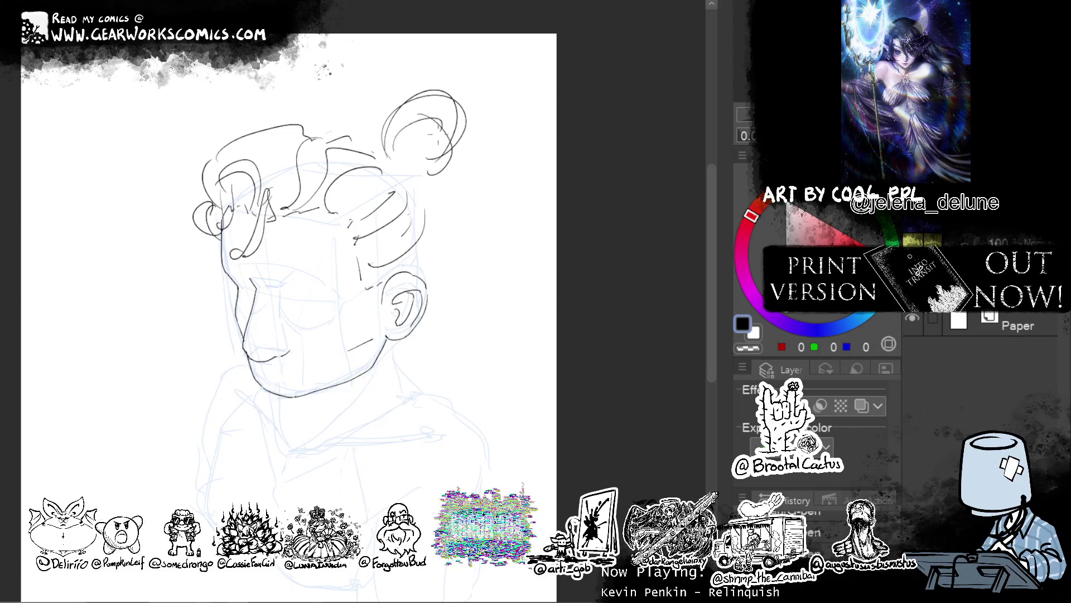
Add inner curls and a rounder bottom curve to the bun, redrawing retries.
left_click_drag(400, 161, 445, 132)
mouse_move(415, 92)
left_mouse_down()
mouse_move(382, 137)
mouse_move(416, 167)
left_mouse_up()
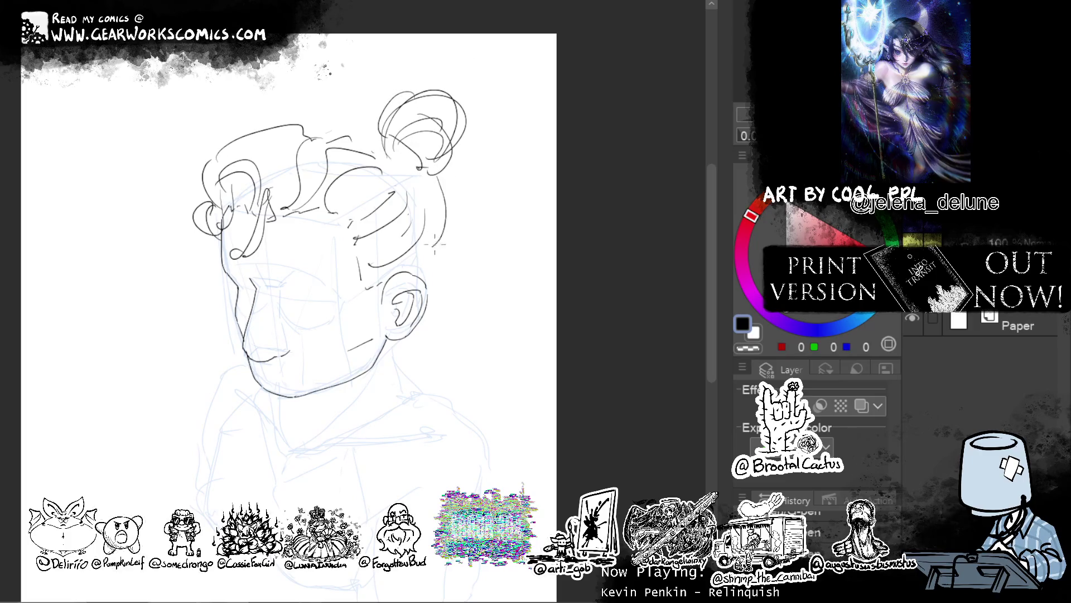
key("ctrl+z")
key("ctrl+z")
key("ctrl+z")
key("ctrl+z")
mouse_move(376, 146)
left_mouse_down()
mouse_move(394, 117)
mouse_move(447, 175)
left_mouse_up()
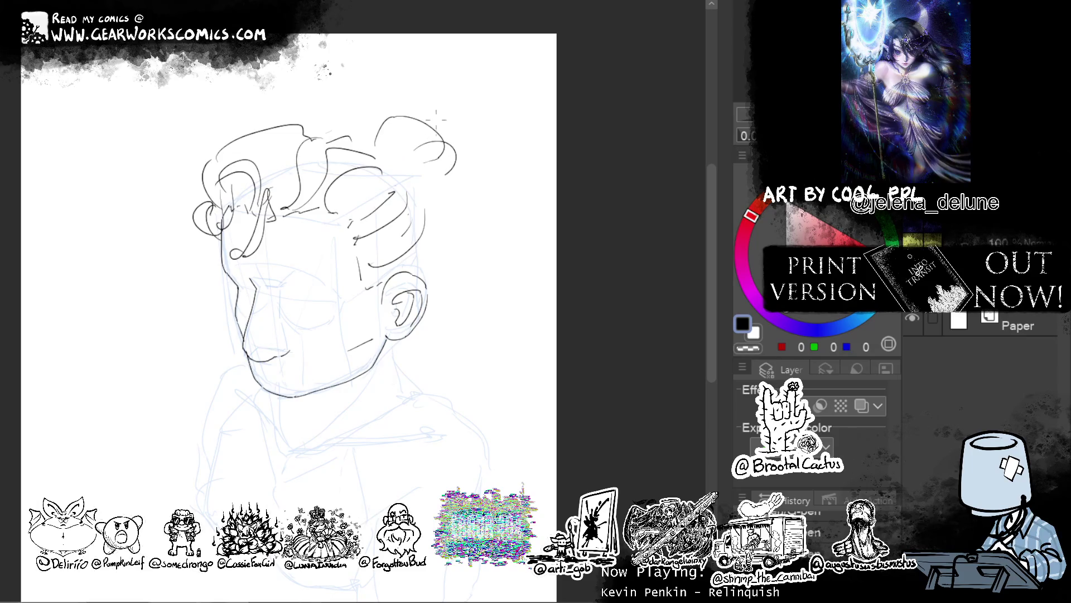
mouse_move(397, 147)
left_mouse_down()
mouse_move(442, 149)
mouse_move(410, 175)
left_mouse_up()
key("ctrl+z")
key("ctrl+z")
left_click_drag(452, 163, 421, 177)
mouse_move(401, 138)
left_mouse_down()
mouse_move(387, 158)
mouse_move(396, 166)
mouse_move(458, 129)
mouse_move(455, 164)
mouse_move(480, 168)
left_mouse_up()
key("ctrl+z")
Finish the bun with left loops, a top arc and lower curls, then lasso-select it.
key("ctrl+z")
key("ctrl+z")
key("ctrl+z")
key("ctrl+z")
left_click_drag(396, 159, 454, 186)
key("ctrl+z")
left_click_drag(386, 160, 398, 108)
left_click_drag(380, 160, 357, 111)
key("ctrl+z")
left_click_drag(378, 160, 391, 108)
key("ctrl+z")
mouse_move(397, 162)
left_mouse_down()
mouse_move(437, 148)
mouse_move(442, 127)
left_mouse_up()
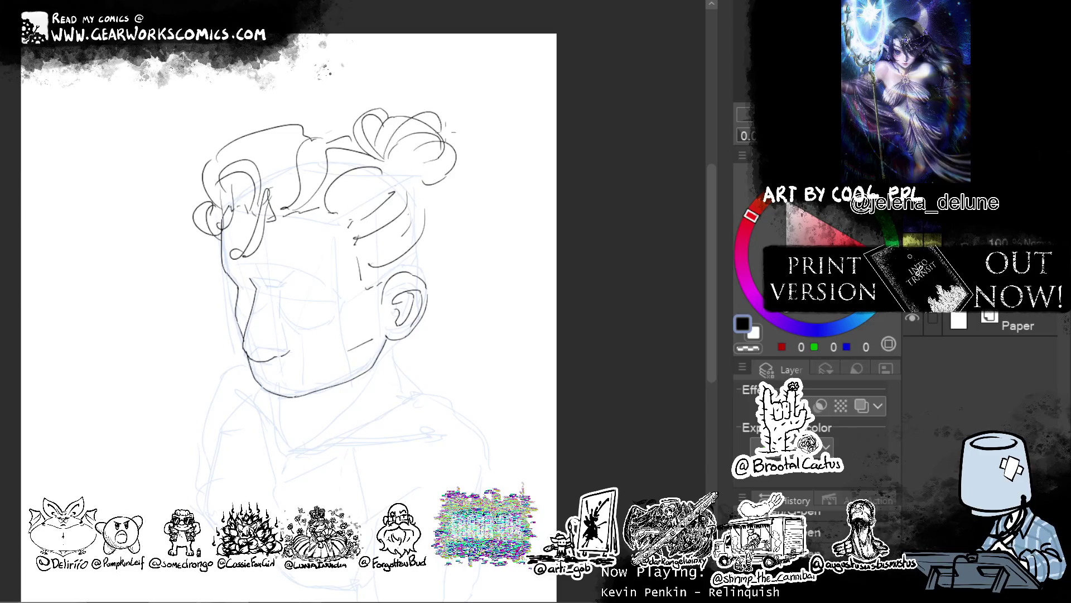
mouse_move(386, 152)
left_mouse_down()
mouse_move(444, 117)
mouse_move(454, 126)
left_mouse_up()
left_click_drag(413, 166, 392, 183)
left_click_drag(449, 182, 436, 203)
mouse_move(348, 103)
left_mouse_down()
mouse_move(473, 225)
mouse_move(350, 101)
left_mouse_up()
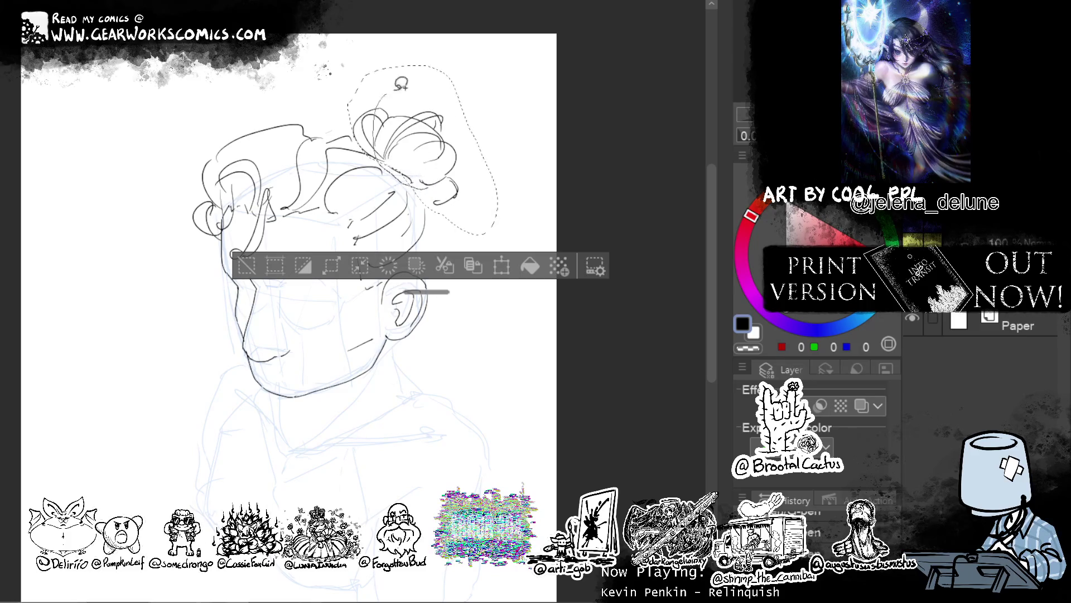
Rotate and move the bun until nearly level, apply it, and draw a hair line toward the ear.
key("ctrl+t")
mouse_move(487, 191)
left_mouse_down()
mouse_move(480, 208)
mouse_move(480, 179)
left_mouse_up()
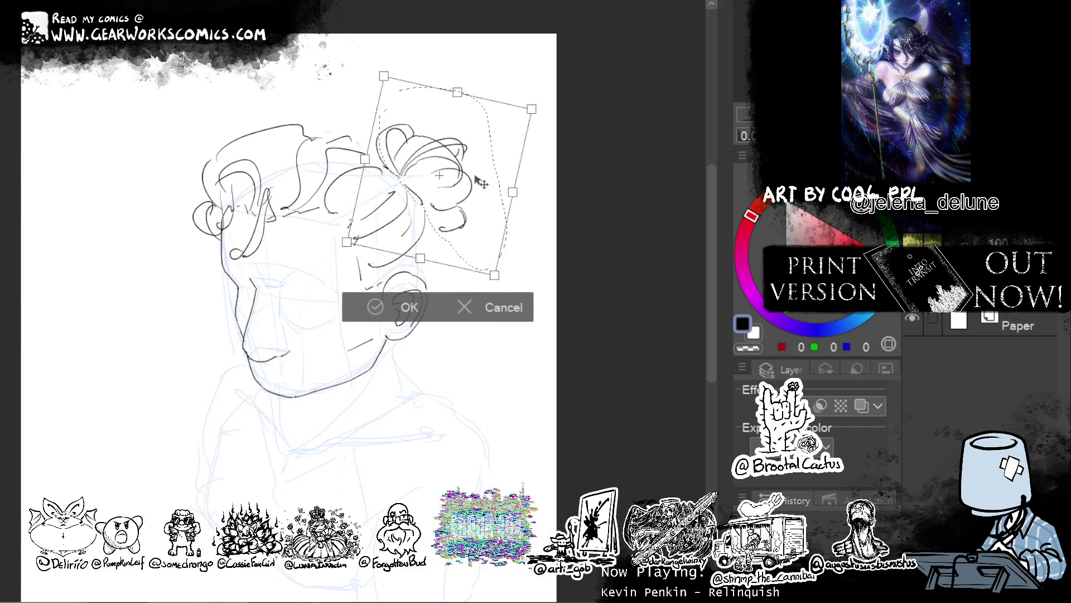
left_click_drag(479, 179, 455, 147)
left_click_drag(446, 89, 473, 96)
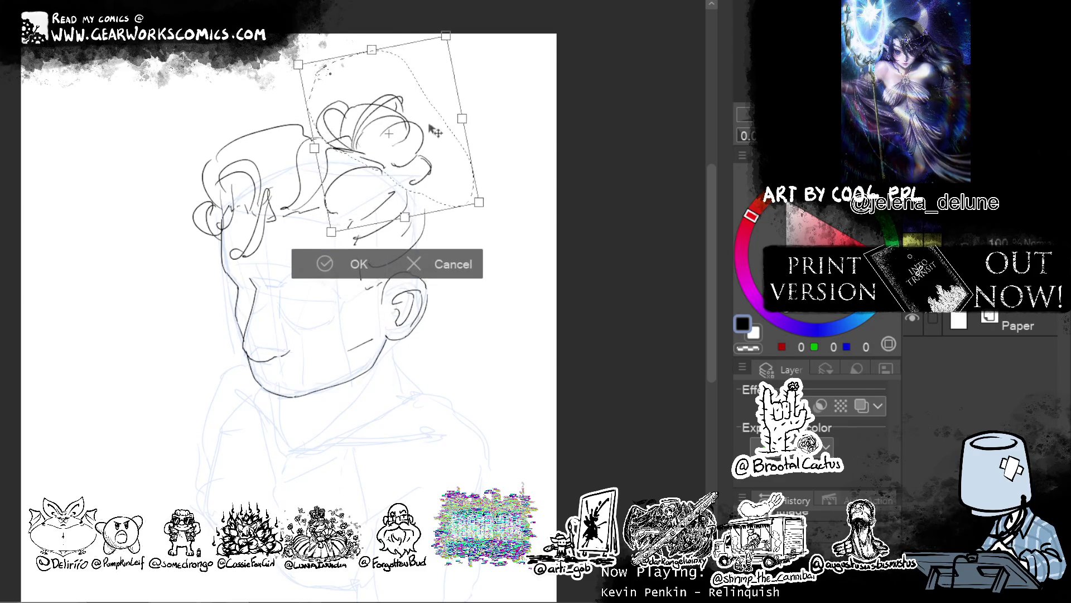
mouse_move(473, 96)
left_mouse_down()
mouse_move(515, 145)
mouse_move(505, 162)
left_mouse_up()
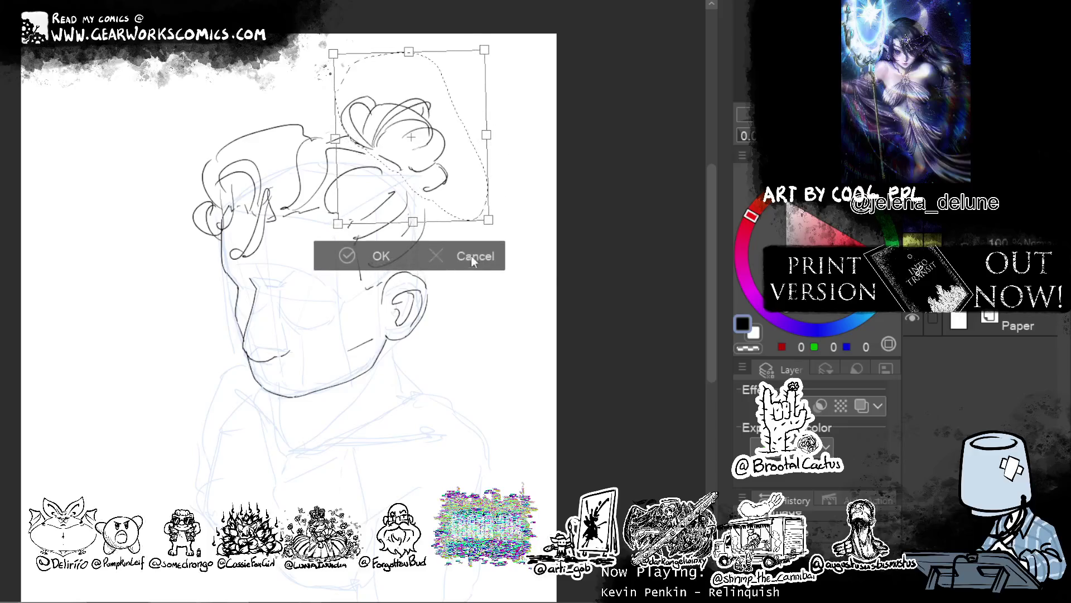
key("Return")
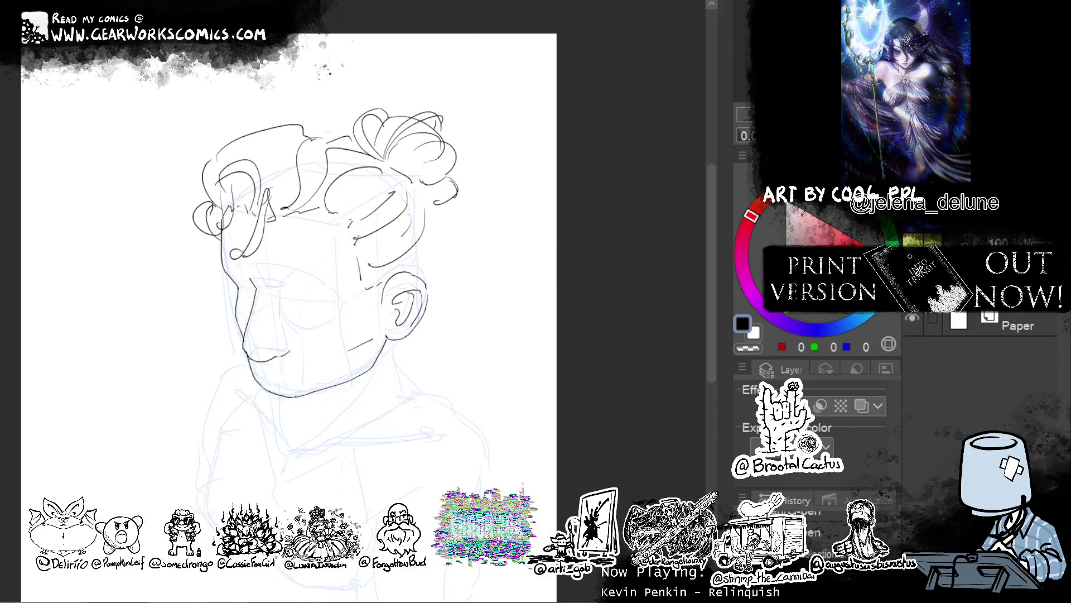
left_click_drag(428, 193, 441, 290)
Draw curls along the right side of the hair and at its upper right.
left_click_drag(445, 218, 444, 228)
left_click_drag(449, 171, 473, 209)
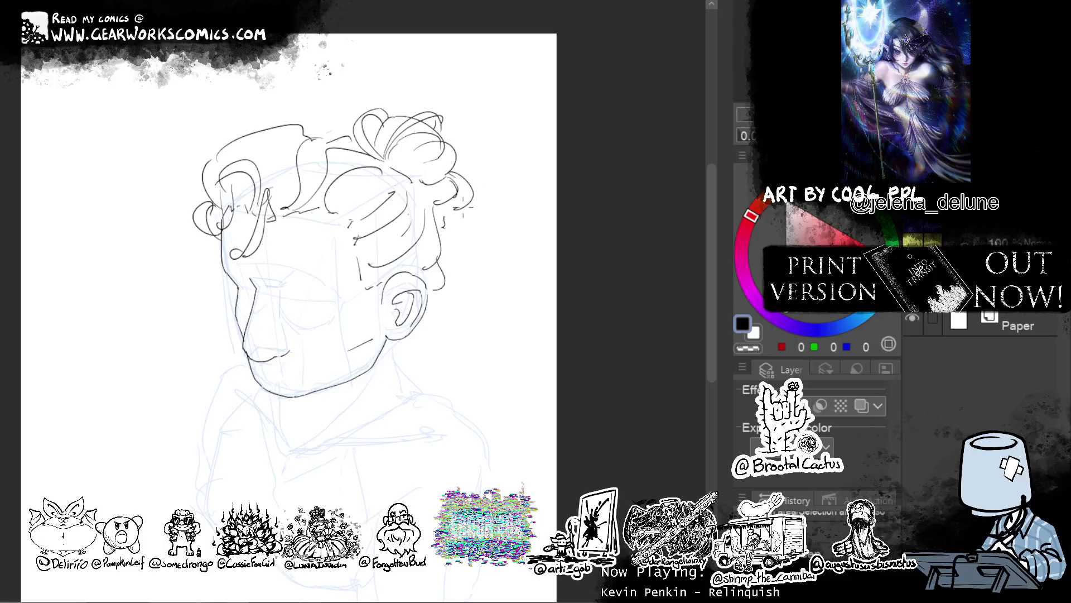
key("ctrl+z")
mouse_move(446, 168)
left_mouse_down()
mouse_move(453, 229)
mouse_move(474, 226)
mouse_move(480, 187)
mouse_move(472, 216)
left_mouse_up()
key("ctrl+z")
key("ctrl+z")
left_click_drag(457, 146, 472, 171)
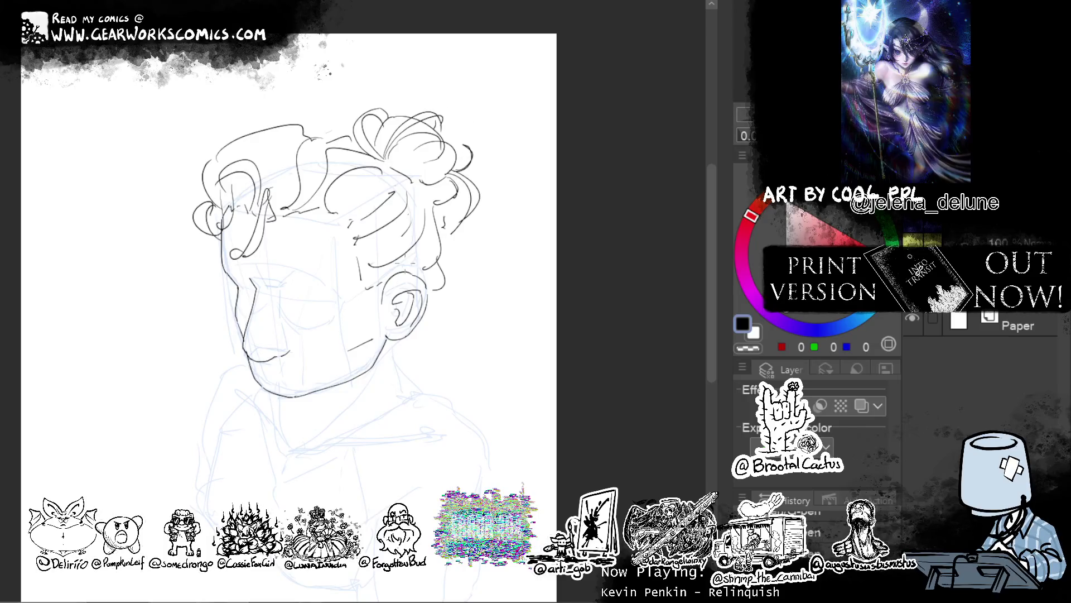
Draw curls behind the ear and a hooked strand beside it.
mouse_move(436, 295)
left_mouse_down()
mouse_move(441, 342)
mouse_move(422, 321)
mouse_move(399, 371)
mouse_move(412, 393)
left_mouse_up()
left_click_drag(398, 339, 389, 373)
left_click_drag(392, 345, 374, 391)
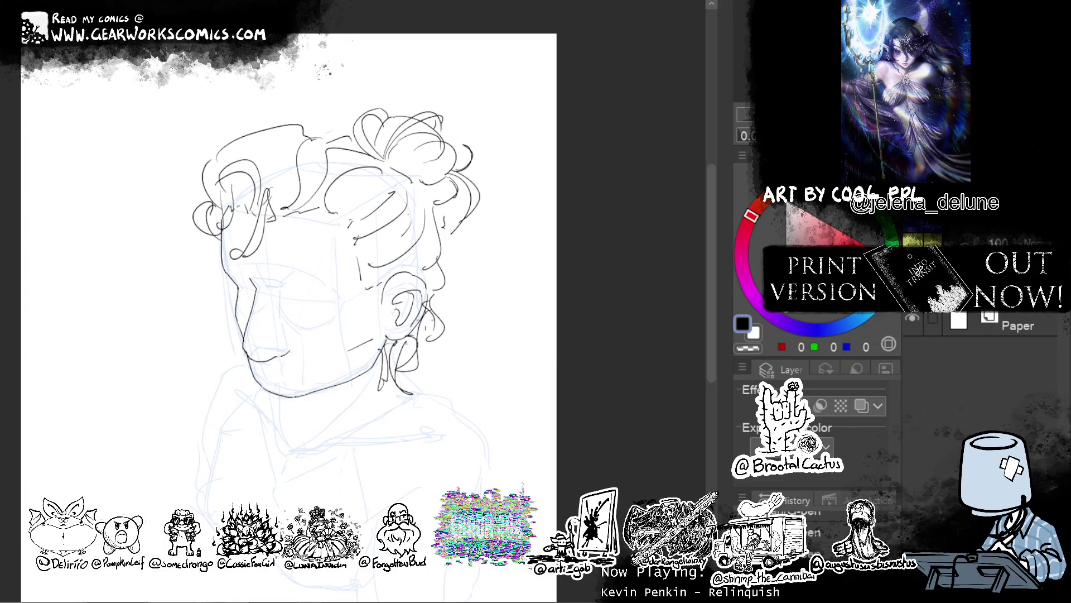
left_click_drag(381, 350, 358, 401)
key("Delete")
mouse_move(432, 294)
left_mouse_down()
mouse_move(451, 291)
mouse_move(428, 354)
mouse_move(375, 379)
left_mouse_up()
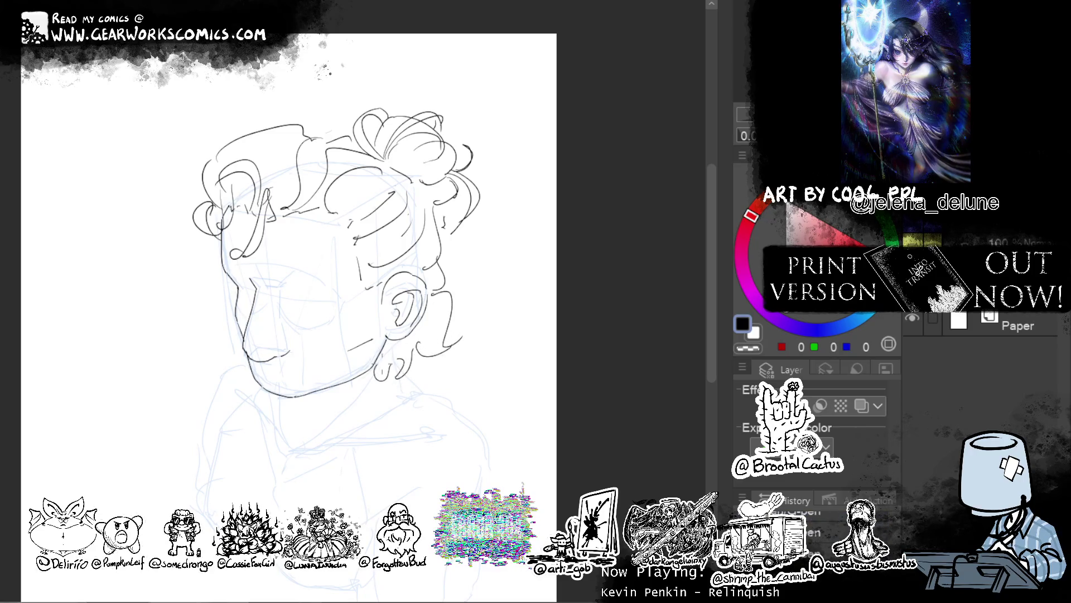
Add hair right of the ear ending in a pointed tuft jutting outward.
mouse_move(441, 263)
left_mouse_down()
mouse_move(459, 301)
mouse_move(464, 277)
mouse_move(450, 310)
left_mouse_up()
key("ctrl+z")
left_click_drag(464, 259, 470, 309)
key("ctrl+z")
key("ctrl+z")
left_click_drag(470, 309, 459, 322)
key("ctrl+z")
mouse_move(447, 281)
left_mouse_down()
mouse_move(474, 302)
mouse_move(454, 331)
left_mouse_up()
Liquify the ear tuft, right-side curls, upper-left curls and forehead hair strokes into shape.
left_click_drag(449, 309, 483, 297)
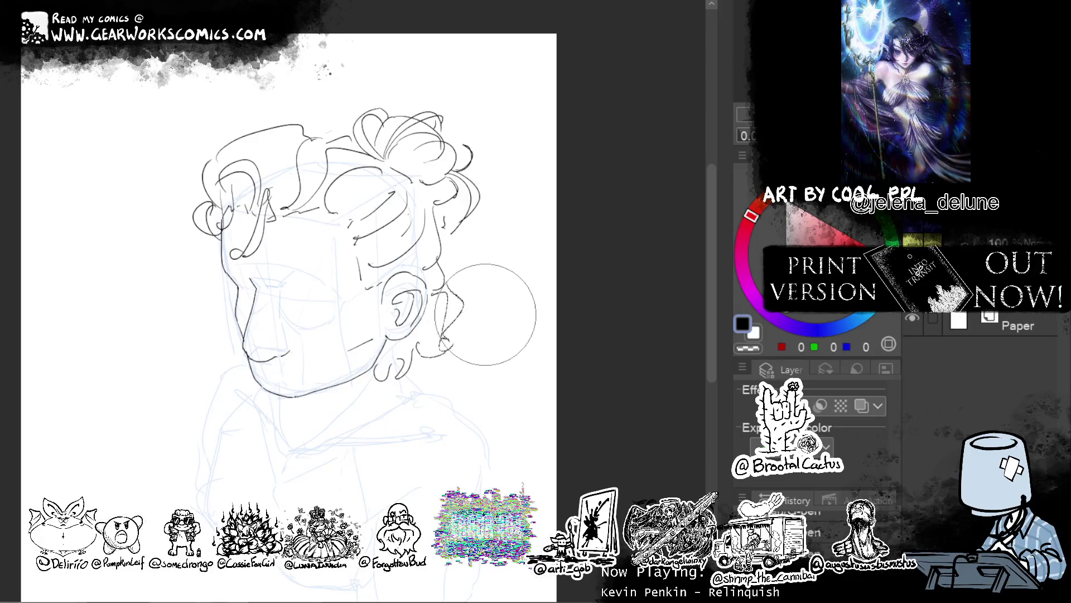
left_click_drag(502, 207, 474, 184)
mouse_move(424, 92)
left_mouse_down()
mouse_move(371, 117)
mouse_move(452, 148)
left_mouse_up()
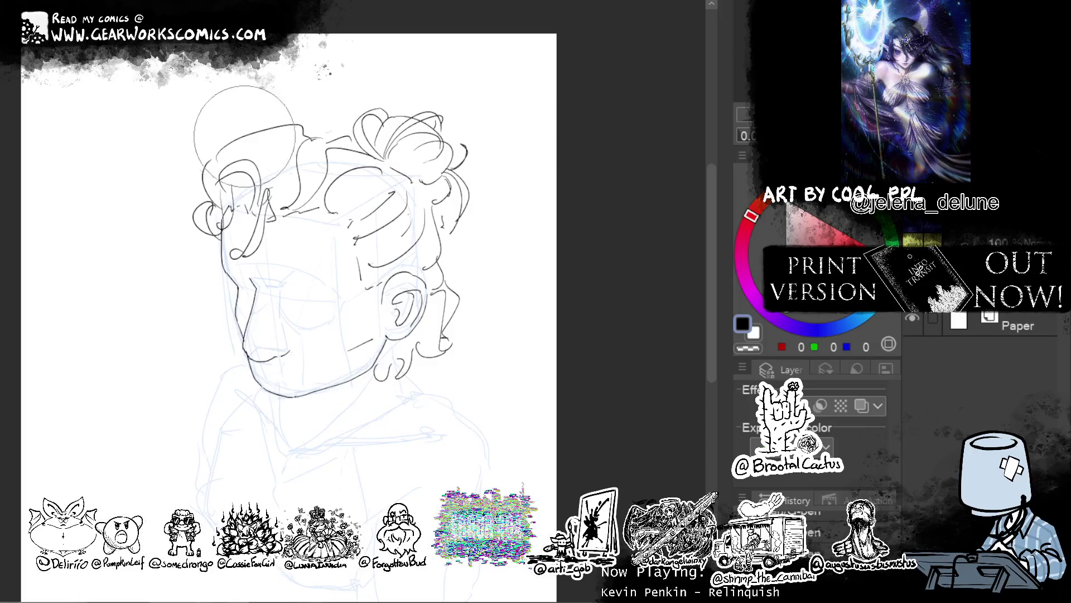
left_click_drag(191, 139, 240, 120)
left_click_drag(223, 167, 262, 134)
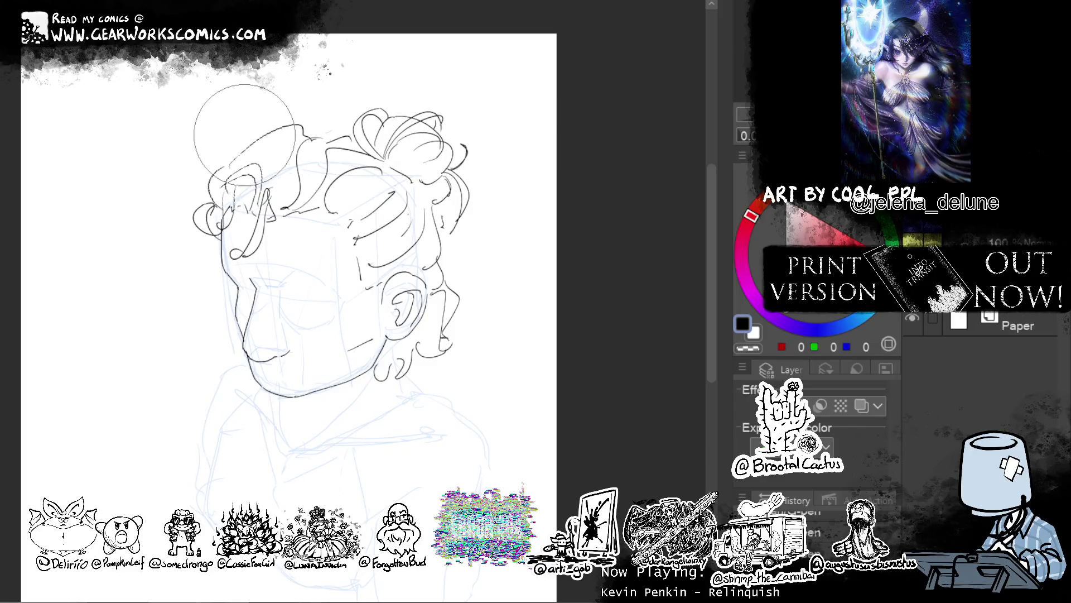
left_click_drag(310, 106, 251, 134)
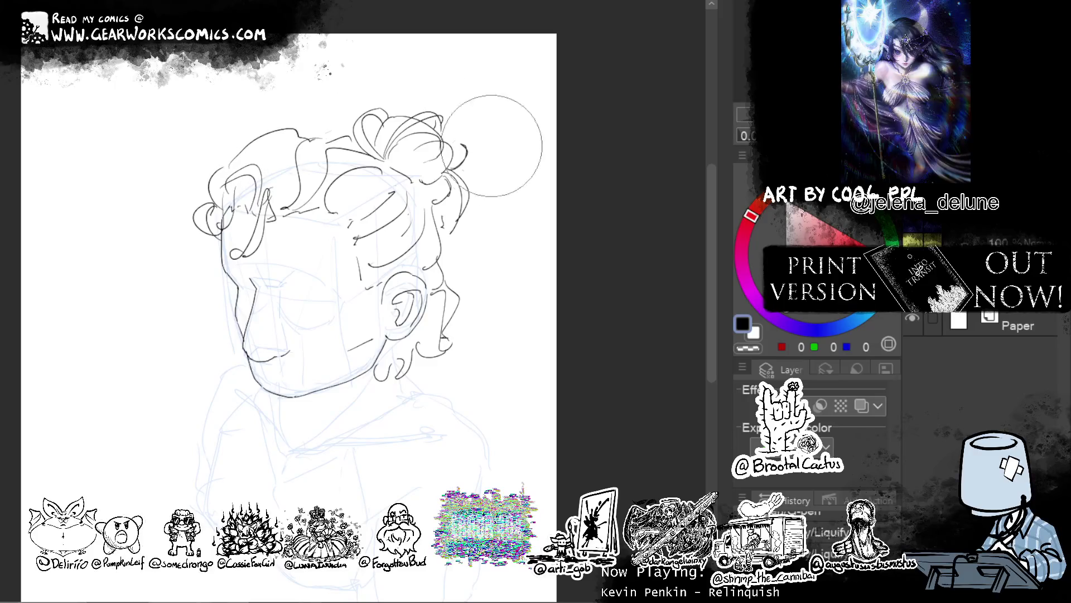
mouse_move(461, 264)
left_mouse_down()
mouse_move(443, 289)
mouse_move(379, 318)
left_mouse_up()
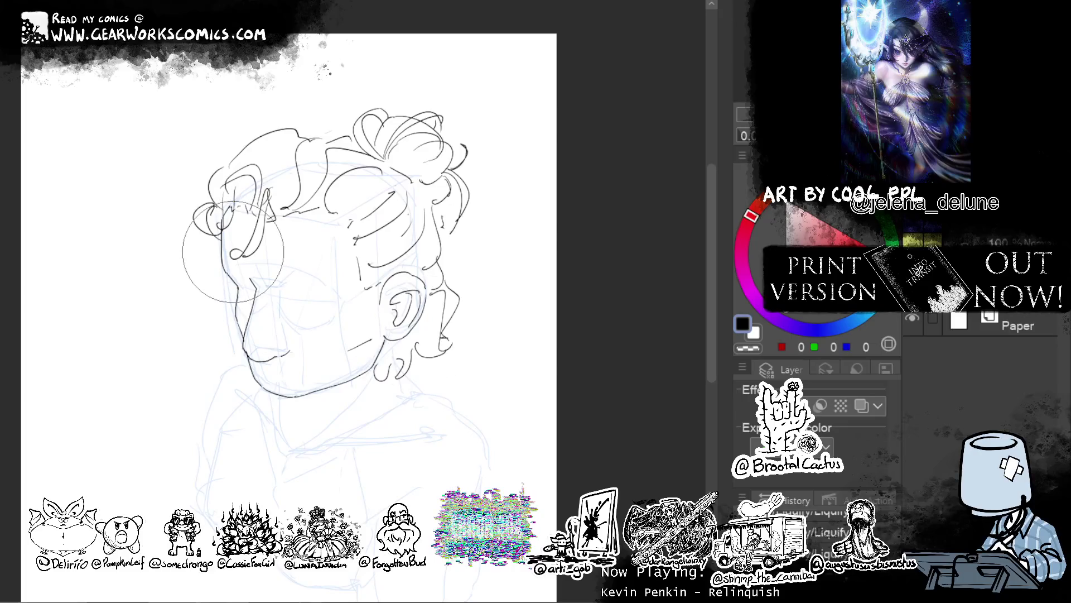
left_click_drag(233, 252, 241, 250)
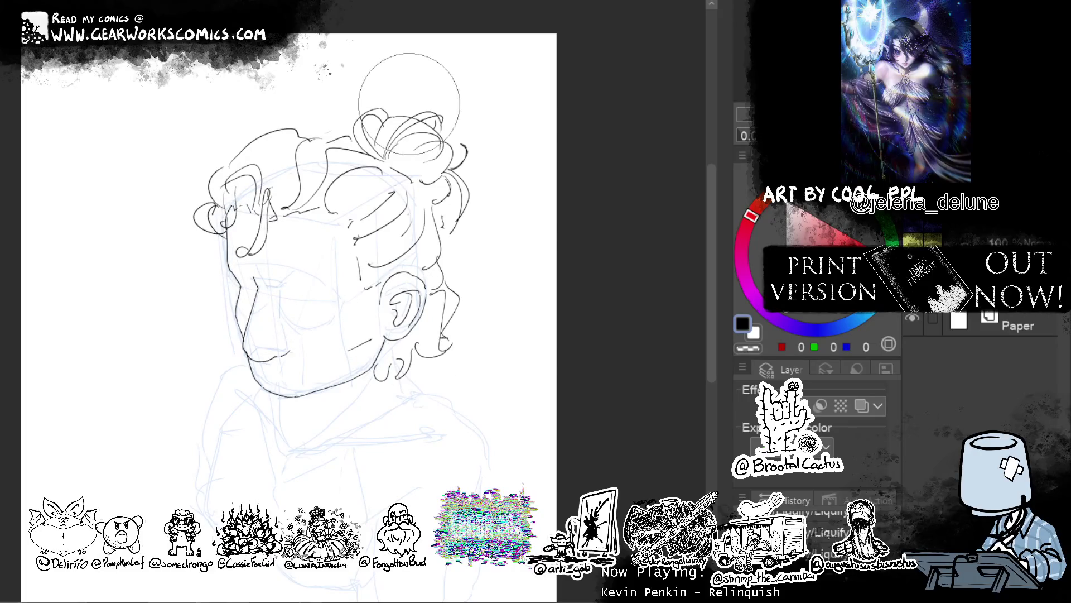
left_click_drag(276, 338, 377, 433)
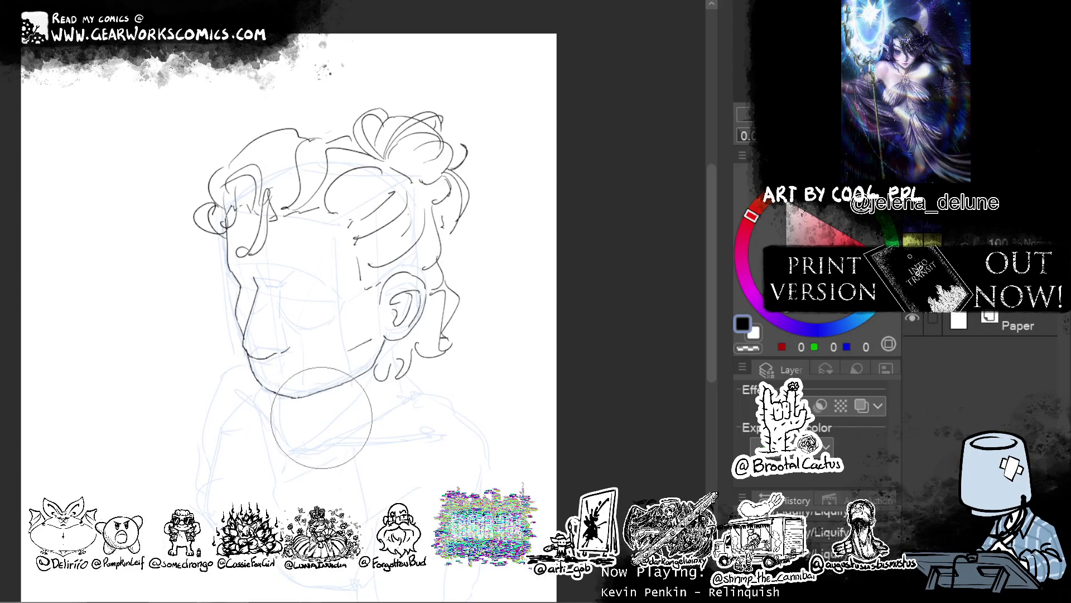
left_click_drag(251, 179, 246, 187)
left_click_drag(336, 219, 347, 239)
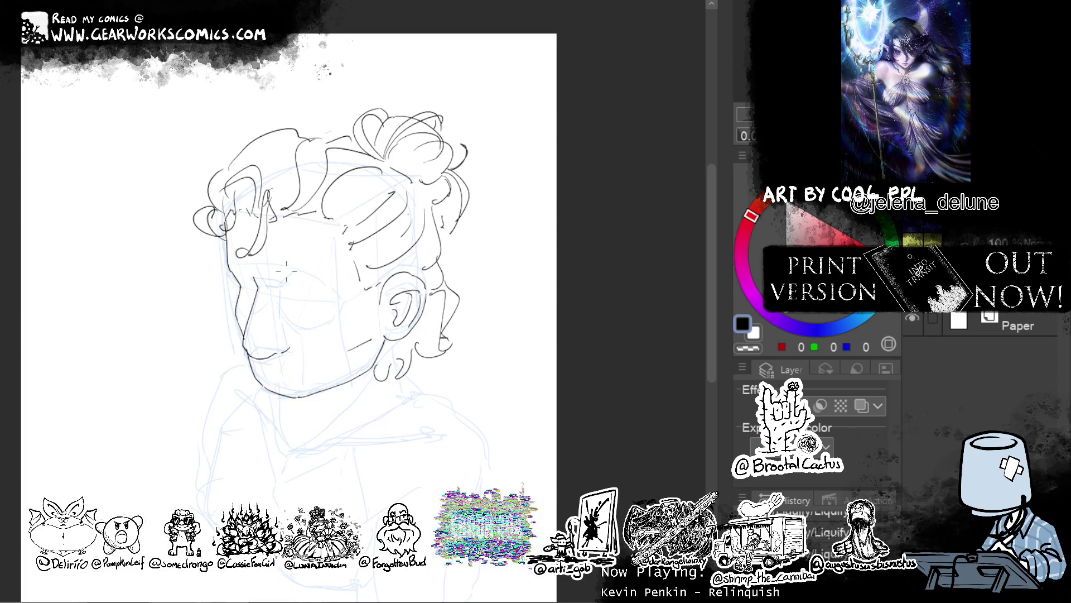
Ink a dark eyebrow over the eye plus lines at the left eye and nose bridge.
mouse_move(277, 269)
left_mouse_down()
mouse_move(290, 252)
mouse_move(335, 258)
left_mouse_up()
left_click_drag(278, 269, 356, 268)
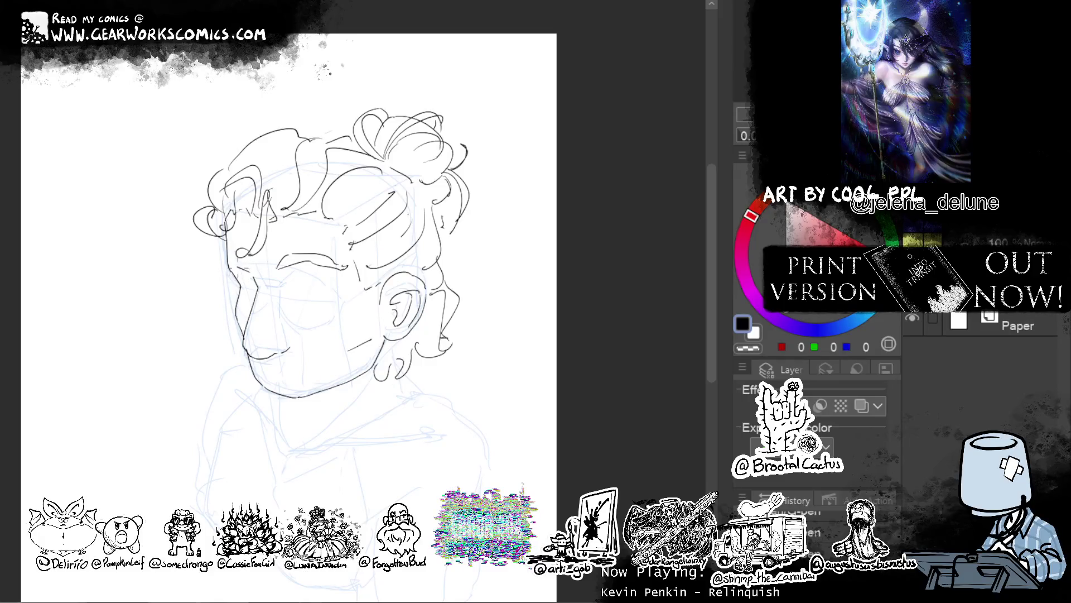
mouse_move(243, 259)
left_mouse_down()
mouse_move(254, 271)
mouse_move(225, 266)
left_mouse_up()
Draw the right eyelid and a curved iris, then a line along the lower jaw.
mouse_move(288, 294)
left_mouse_down()
mouse_move(325, 296)
mouse_move(280, 299)
mouse_move(322, 292)
left_mouse_up()
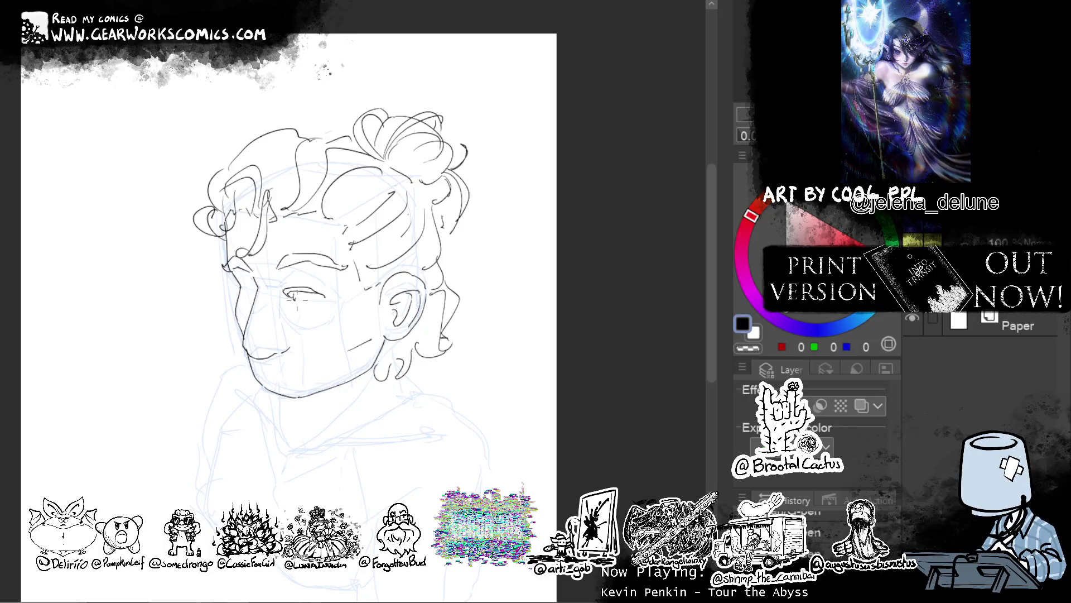
key("ctrl+z")
left_click_drag(289, 291, 301, 306)
mouse_move(292, 298)
left_mouse_down()
mouse_move(288, 308)
mouse_move(325, 297)
mouse_move(289, 313)
left_mouse_up()
mouse_move(383, 337)
left_mouse_down()
mouse_move(284, 364)
mouse_move(377, 367)
mouse_move(390, 341)
left_mouse_up()
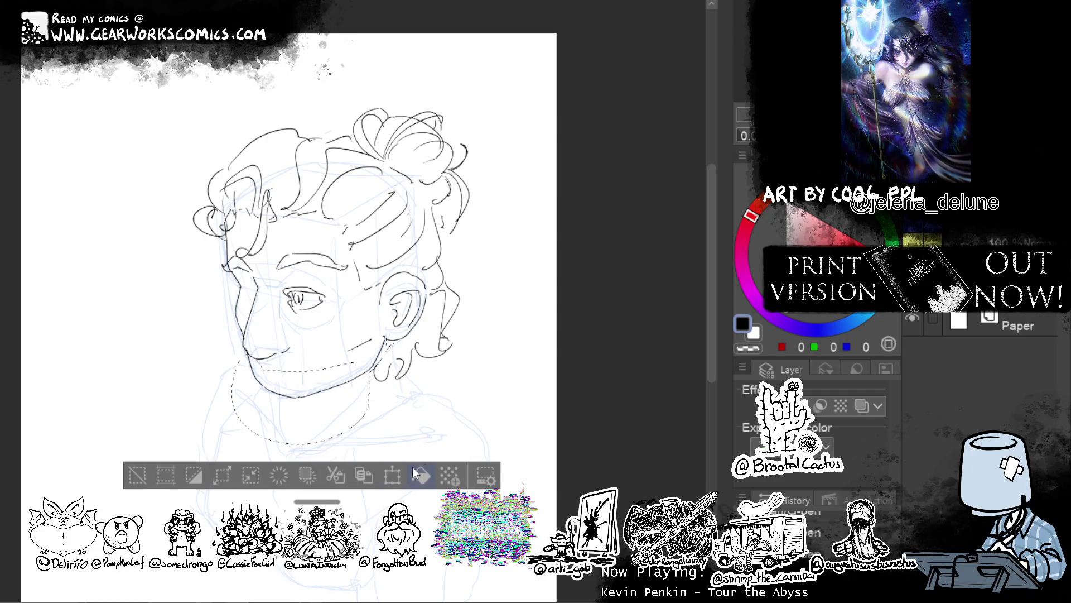
Transform the selected stray collar stroke, then delete it.
key("ctrl+t")
left_click_drag(335, 422, 364, 424)
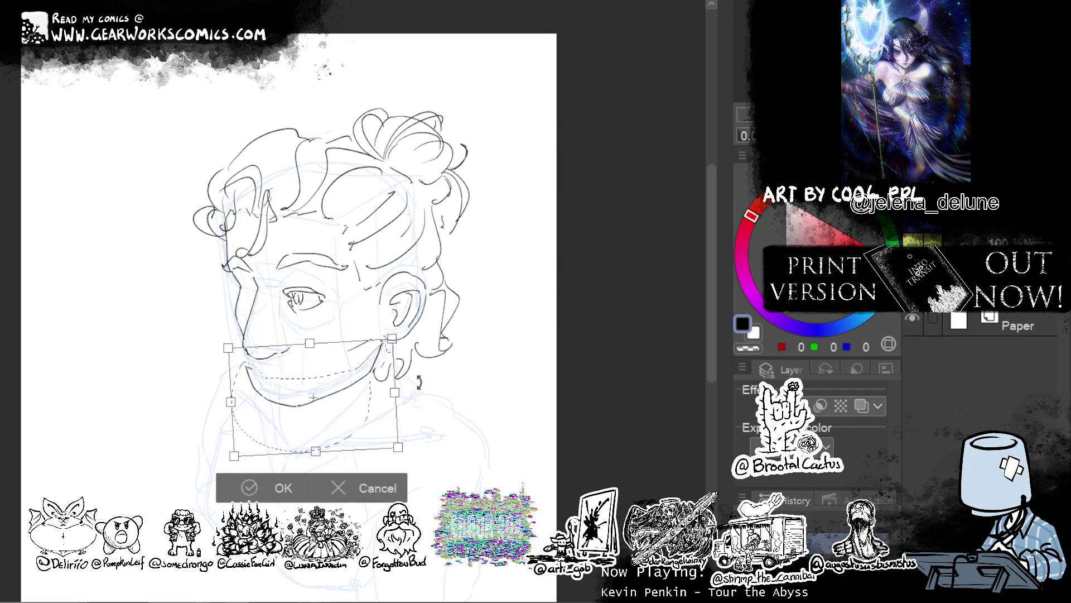
key("Delete")
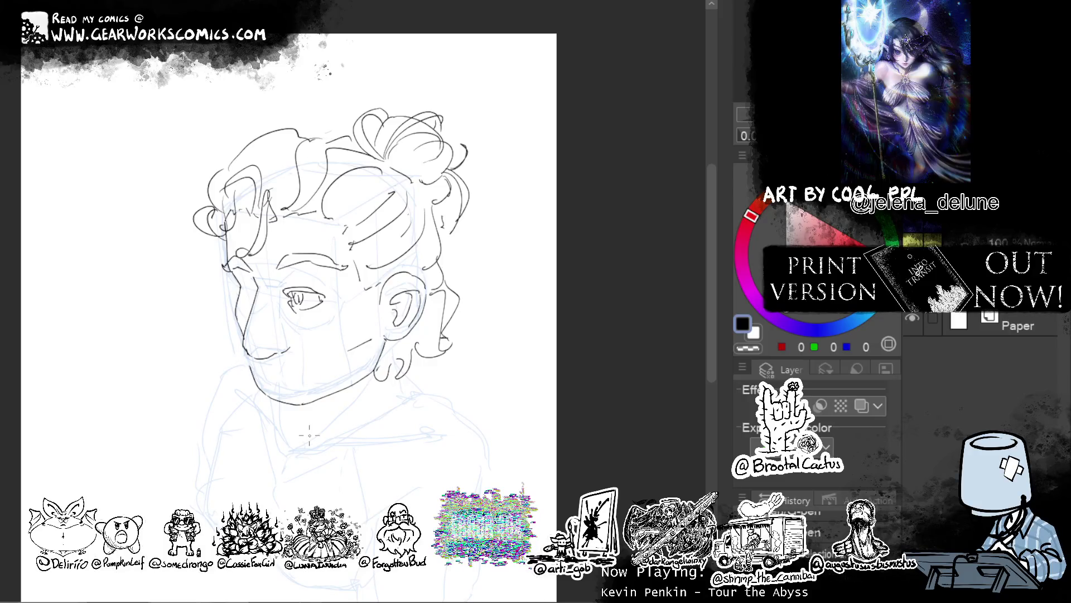
Try short strokes down the chin, undoing the attempts.
left_click_drag(247, 354, 275, 417)
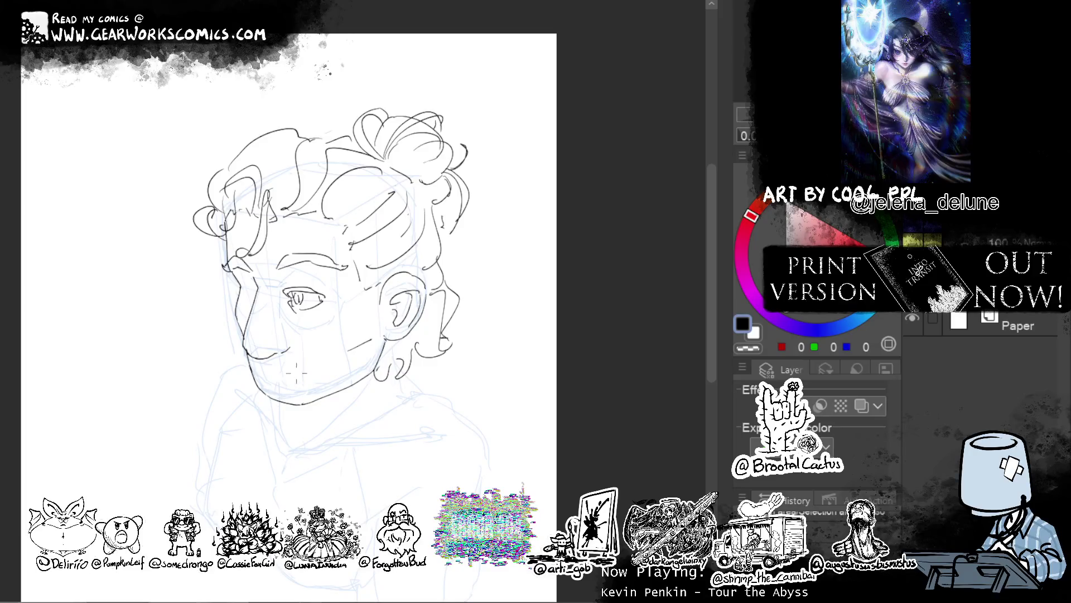
left_click_drag(302, 356, 310, 386)
key("ctrl+z")
left_click_drag(299, 336, 298, 353)
key("ctrl+z")
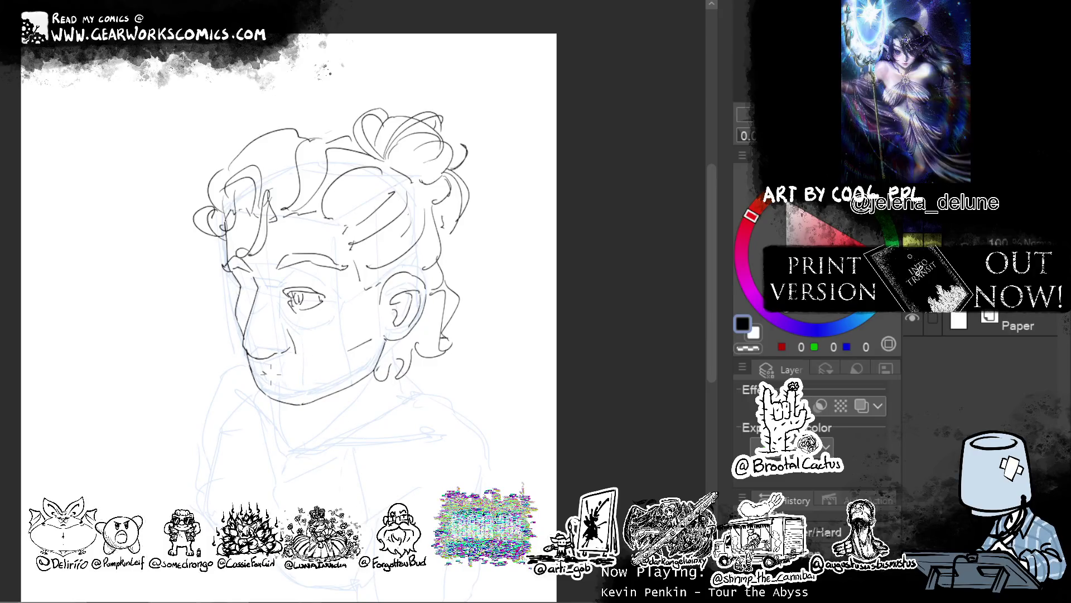
Draw the line under the mouth, trim it, and add a cheek-to-mouth crease.
mouse_move(283, 372)
left_mouse_down()
mouse_move(314, 374)
mouse_move(268, 374)
left_mouse_up()
left_click_drag(271, 373, 292, 375)
mouse_move(272, 366)
left_mouse_down()
mouse_move(268, 374)
mouse_move(307, 375)
mouse_move(277, 379)
left_mouse_up()
key("ctrl+z")
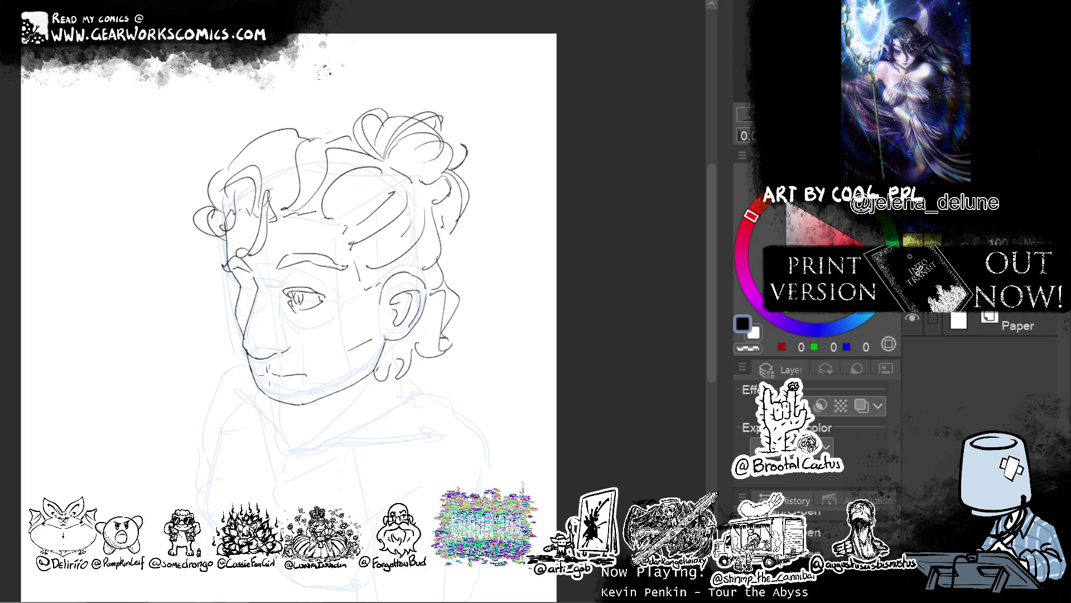
left_click_drag(307, 370, 314, 382)
key("ctrl+z")
left_click_drag(294, 336, 307, 375)
Add a line by the eye's inner corner, a cheek crease, and chin stubble strokes.
mouse_move(280, 274)
left_mouse_down()
mouse_move(277, 286)
mouse_move(322, 282)
left_mouse_up()
left_click_drag(339, 347, 365, 323)
key("ctrl+z")
key("ctrl+z")
key("ctrl+z")
left_click_drag(271, 374, 269, 385)
left_click_drag(271, 386, 270, 396)
key("e")
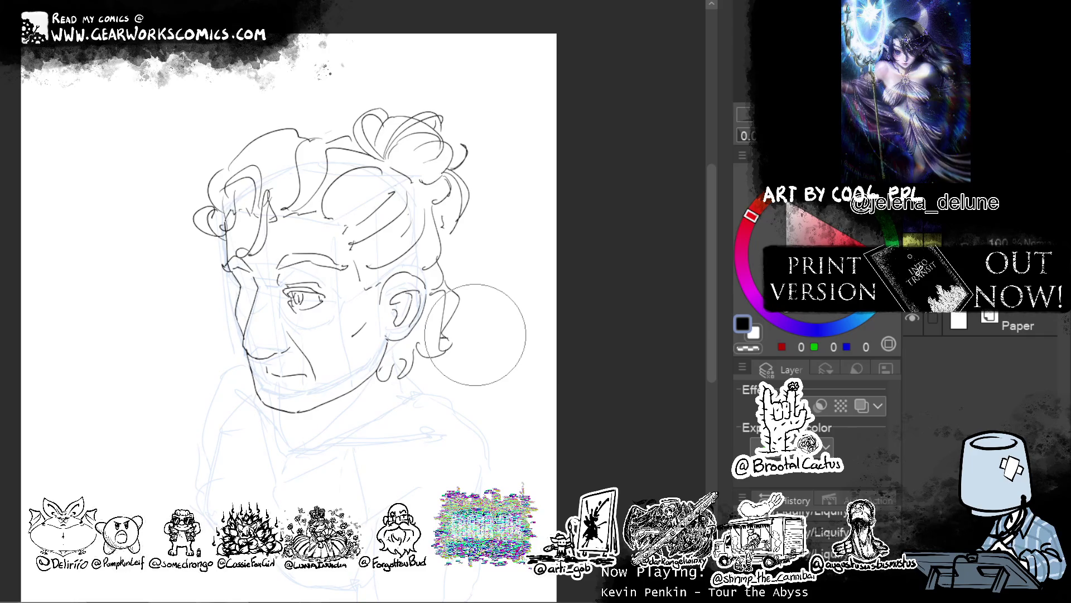
Liquify the left curls, nudge the line art up-left, shift the eye right-down, and add cheek lines.
mouse_move(148, 108)
left_mouse_down()
mouse_move(205, 178)
mouse_move(262, 134)
left_mouse_up()
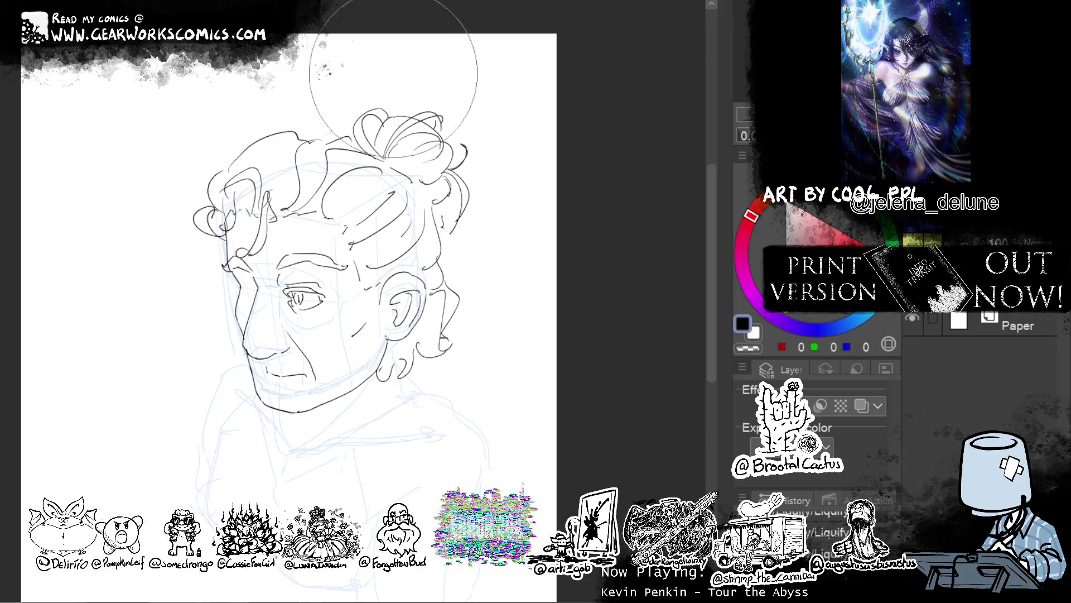
mouse_move(494, 376)
left_mouse_down()
mouse_move(487, 366)
mouse_move(495, 380)
left_mouse_up()
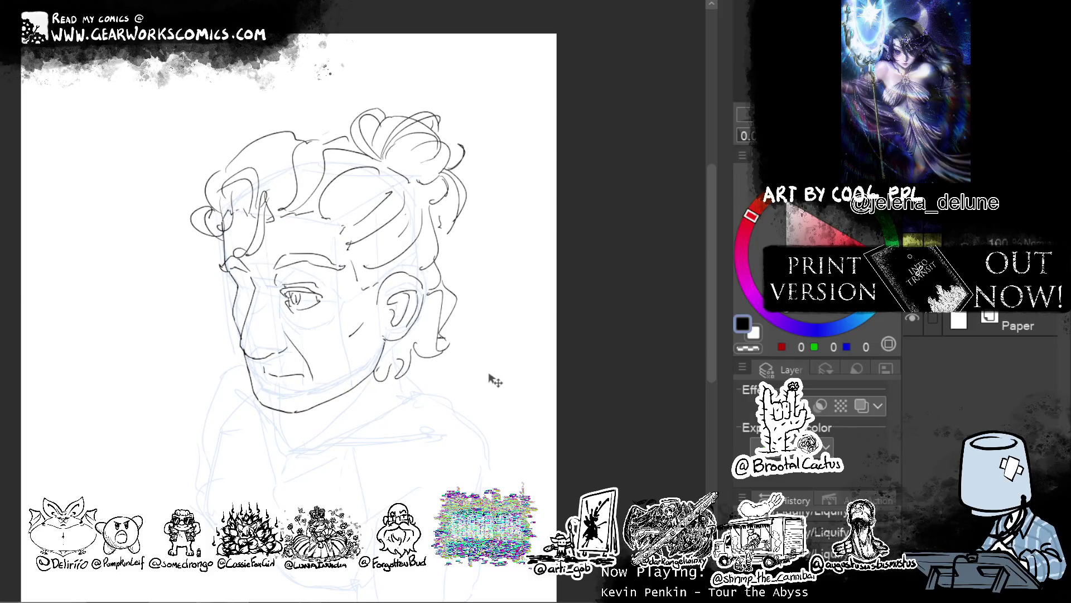
left_click_drag(321, 313, 342, 292)
key("ctrl+t")
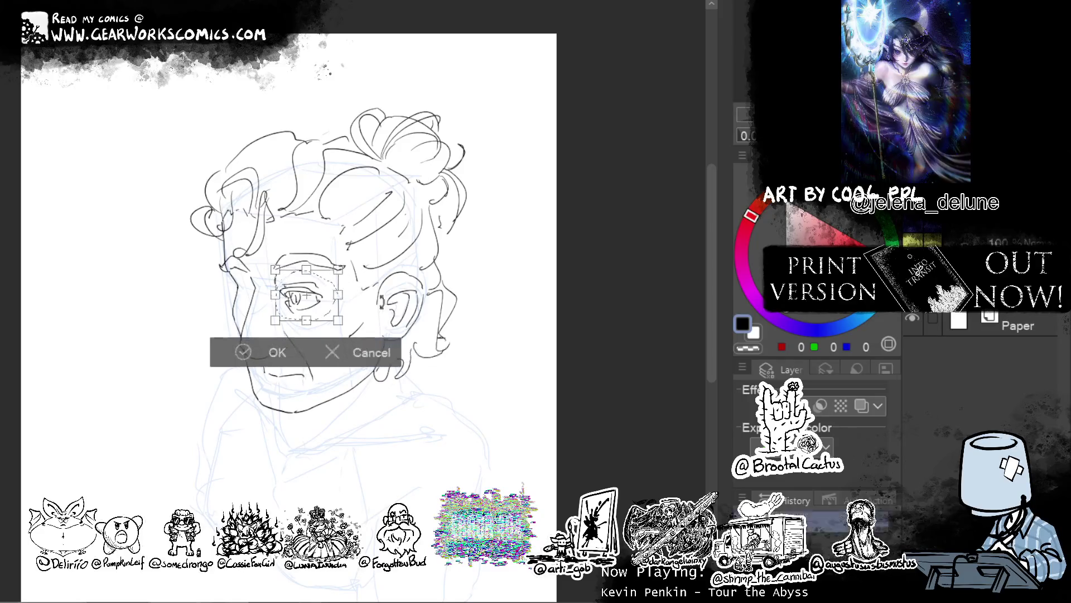
left_click_drag(321, 313, 326, 316)
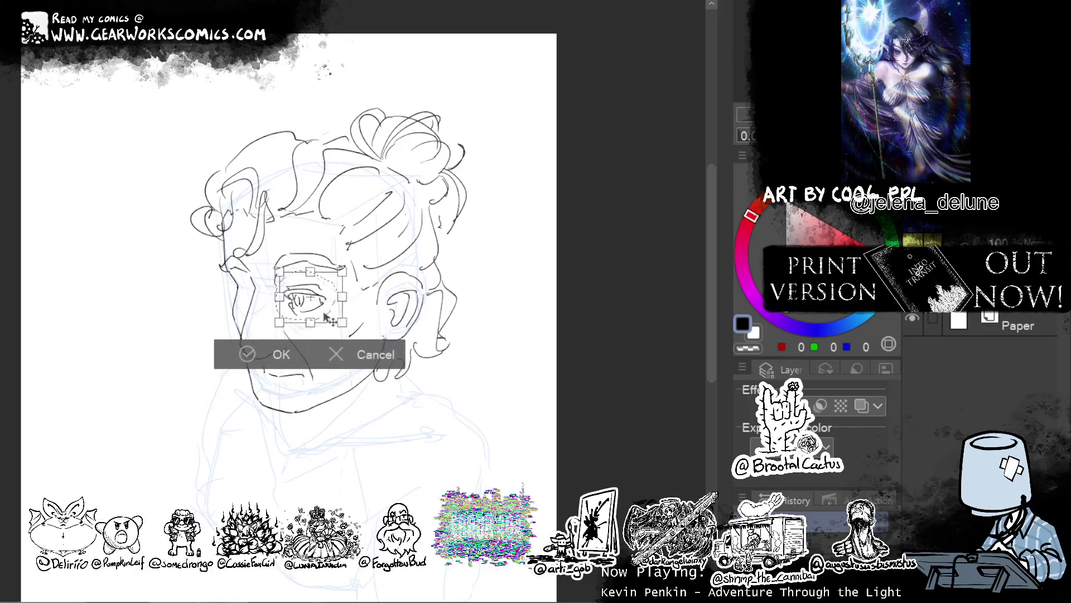
left_click(248, 354)
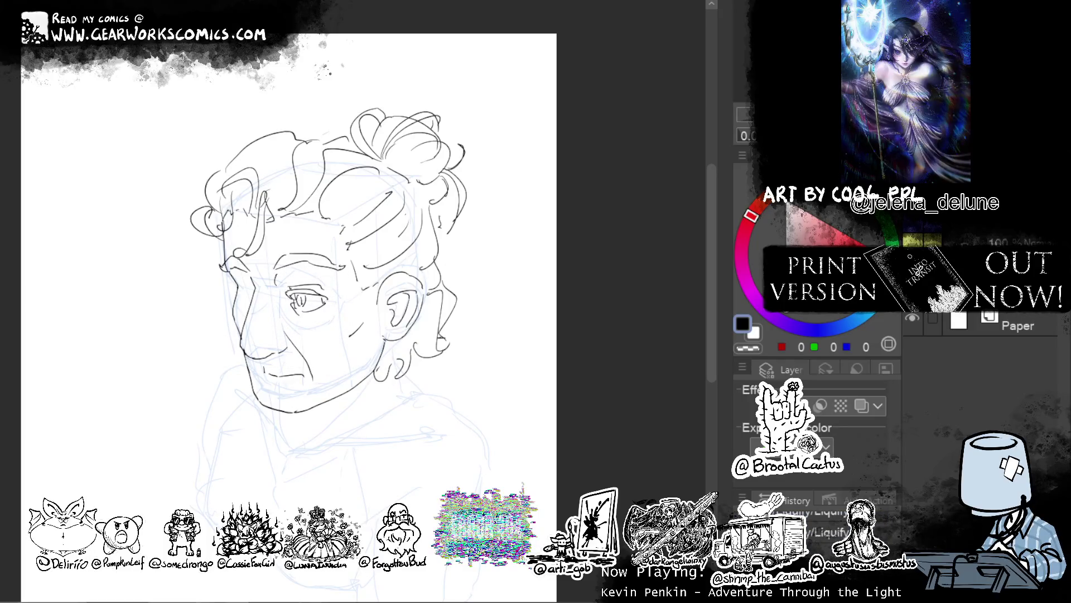
mouse_move(367, 289)
left_mouse_down()
mouse_move(347, 302)
mouse_move(367, 299)
mouse_move(363, 319)
left_mouse_up()
Ink short cheek lines, the mouth corner, the moustache and the chin-beard line with hatching.
left_click_drag(364, 314, 353, 348)
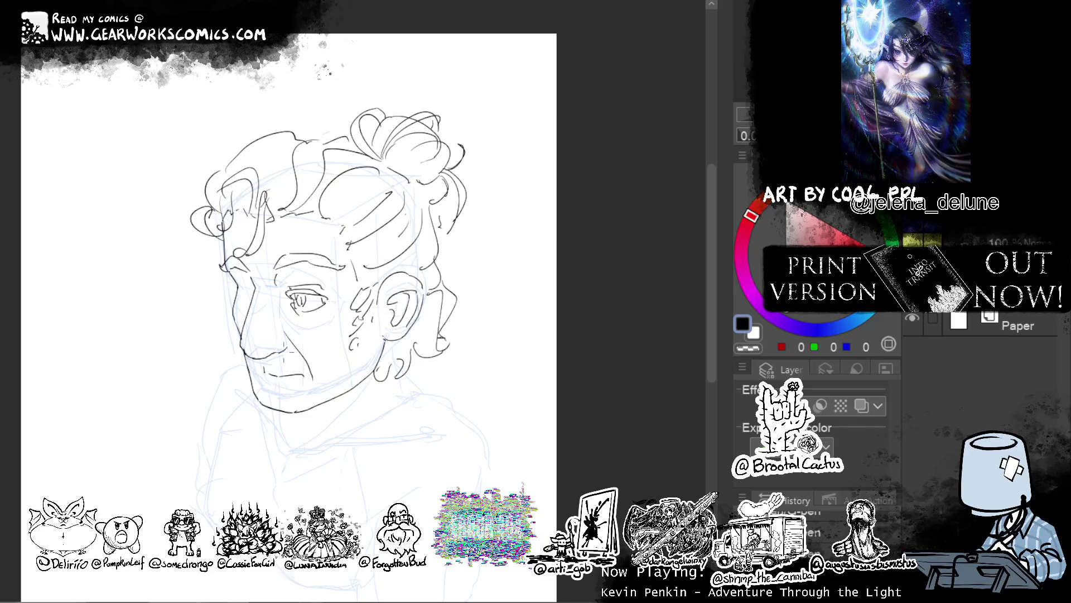
left_click_drag(262, 363, 316, 371)
left_click_drag(295, 352, 317, 365)
left_click_drag(328, 374, 313, 387)
left_click_drag(319, 383, 296, 396)
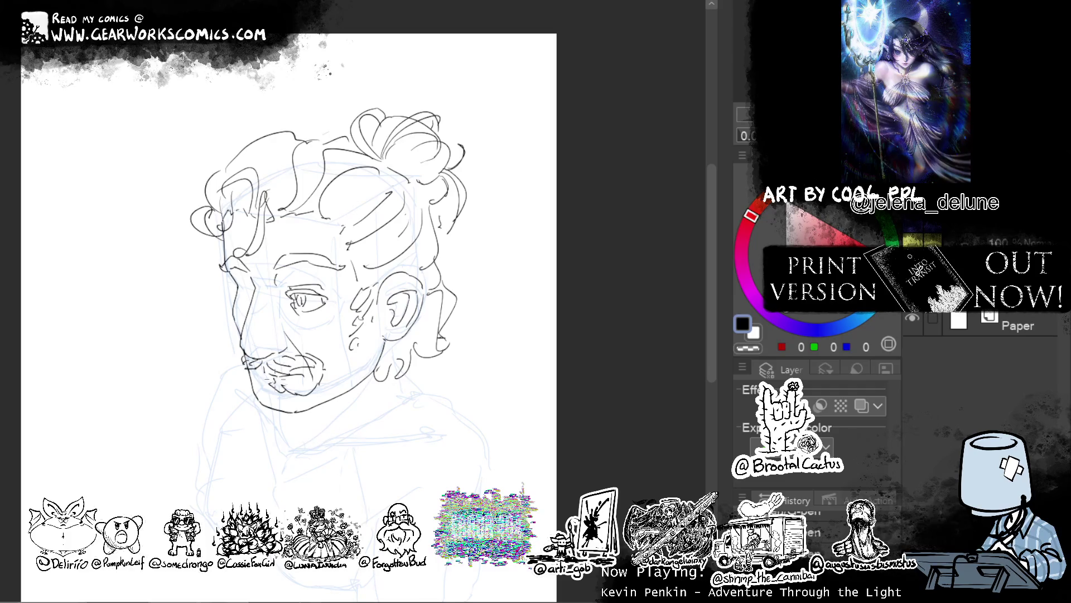
left_click_drag(275, 382, 284, 392)
Trace the left jaw and beard edge, then hatch along the lower jaw and below the ear.
mouse_move(250, 371)
left_mouse_down()
mouse_move(246, 398)
mouse_move(266, 423)
mouse_move(322, 424)
mouse_move(342, 403)
left_mouse_up()
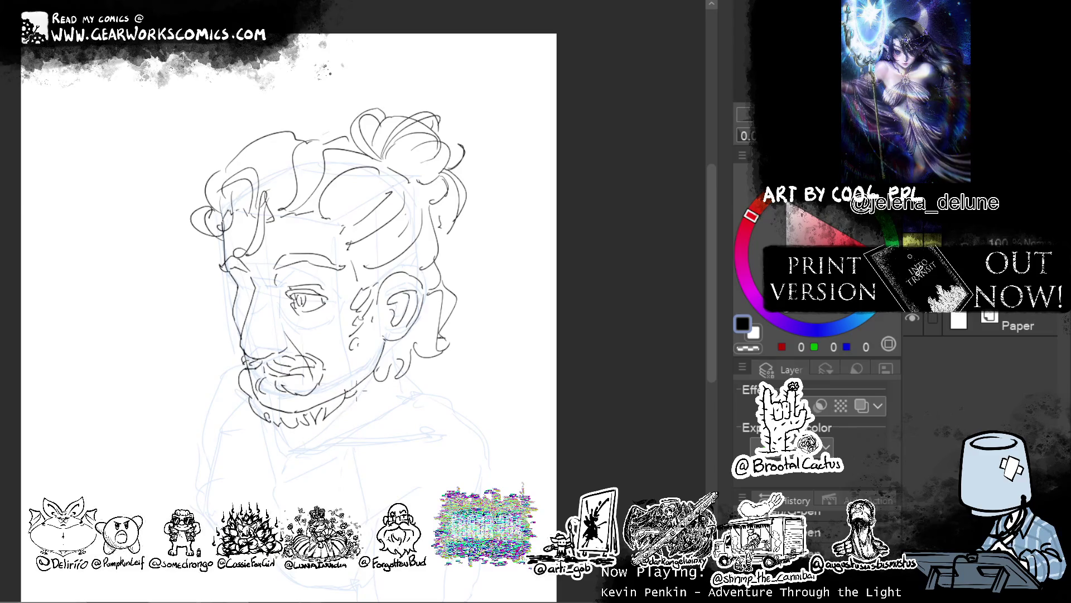
left_click_drag(328, 354, 340, 355)
left_click_drag(327, 360, 340, 362)
key("ctrl+z")
key("ctrl+z")
mouse_move(333, 374)
left_mouse_down()
mouse_move(316, 399)
mouse_move(331, 400)
left_mouse_up()
left_click_drag(383, 325, 367, 362)
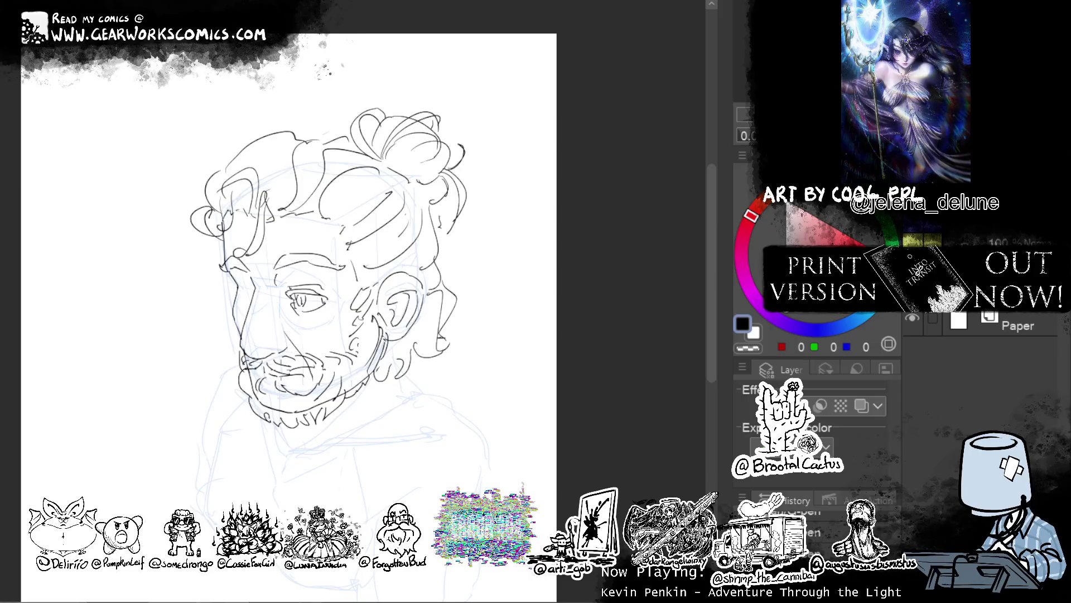
Add a line on the left cheek, rotate the canvas slightly, and remove the chin's left-edge stroke.
left_click_drag(227, 285, 256, 282)
left_click_drag(526, 213, 456, 253)
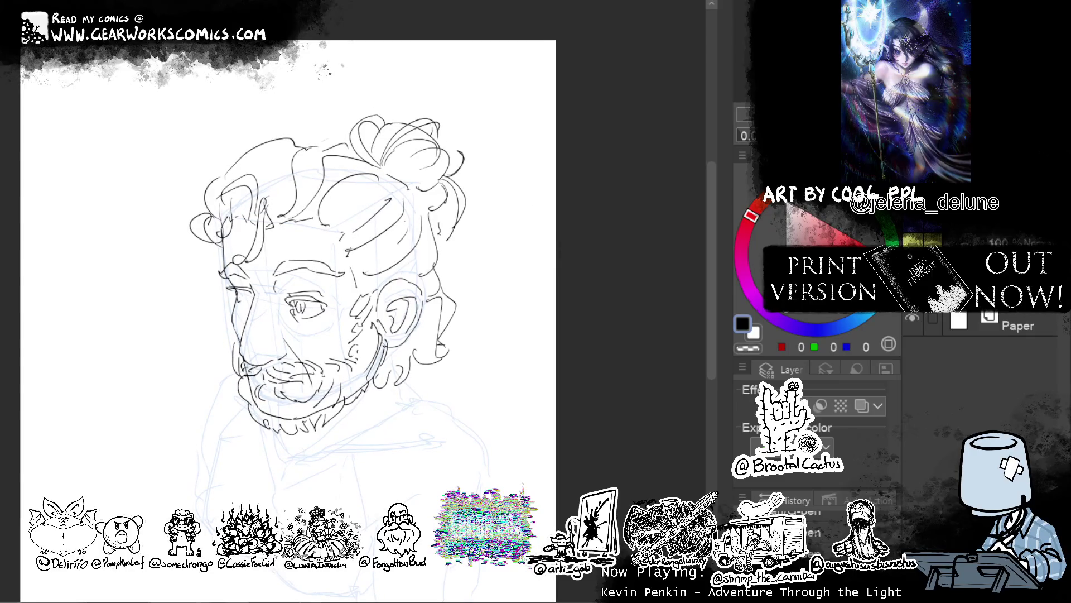
key("ctrl+z")
left_click_drag(510, 430, 553, 473)
Hatch the sideburn and lower jaw beard and draw the beard's left edge.
left_click_drag(422, 376, 395, 449)
left_click_drag(421, 408, 403, 441)
left_click_drag(416, 402, 398, 440)
mouse_move(280, 420)
left_mouse_down()
mouse_move(296, 449)
mouse_move(288, 438)
left_mouse_up()
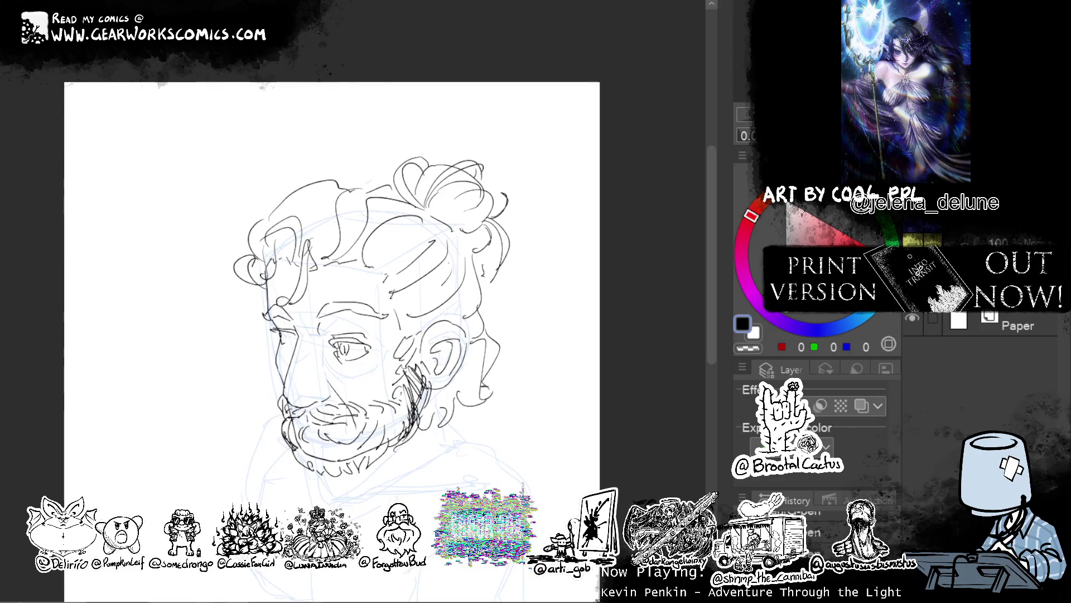
left_click_drag(403, 407, 383, 451)
mouse_move(396, 416)
left_mouse_down()
mouse_move(389, 446)
mouse_move(369, 459)
left_mouse_up()
mouse_move(391, 416)
left_mouse_down()
mouse_move(387, 440)
mouse_move(370, 453)
mouse_move(363, 438)
mouse_move(356, 461)
mouse_move(333, 476)
left_mouse_up()
Fill the bottom-left of the beard with dense hatching up to its far-left edge.
left_click_drag(344, 444, 327, 480)
mouse_move(332, 444)
left_mouse_down()
mouse_move(325, 473)
mouse_move(310, 463)
left_mouse_up()
left_click_drag(318, 425, 303, 462)
left_click_drag(318, 430, 303, 460)
left_click_drag(322, 457, 294, 465)
mouse_move(299, 434)
left_mouse_down()
mouse_move(295, 466)
mouse_move(287, 449)
left_mouse_up()
mouse_move(295, 417)
left_mouse_down()
mouse_move(284, 440)
mouse_move(292, 417)
mouse_move(276, 408)
mouse_move(309, 426)
mouse_move(331, 421)
left_mouse_up()
Hatch the moustache and carry beard hatching up toward the sideburn.
mouse_move(364, 404)
left_mouse_down()
mouse_move(341, 415)
mouse_move(368, 430)
mouse_move(388, 416)
left_mouse_up()
mouse_move(411, 392)
left_mouse_down()
mouse_move(394, 408)
mouse_move(397, 393)
left_mouse_up()
left_click_drag(420, 382, 400, 397)
left_click_drag(420, 361, 401, 372)
left_click_drag(418, 346, 400, 364)
mouse_move(422, 335)
left_mouse_down()
mouse_move(401, 353)
mouse_move(412, 339)
mouse_move(401, 339)
left_mouse_up()
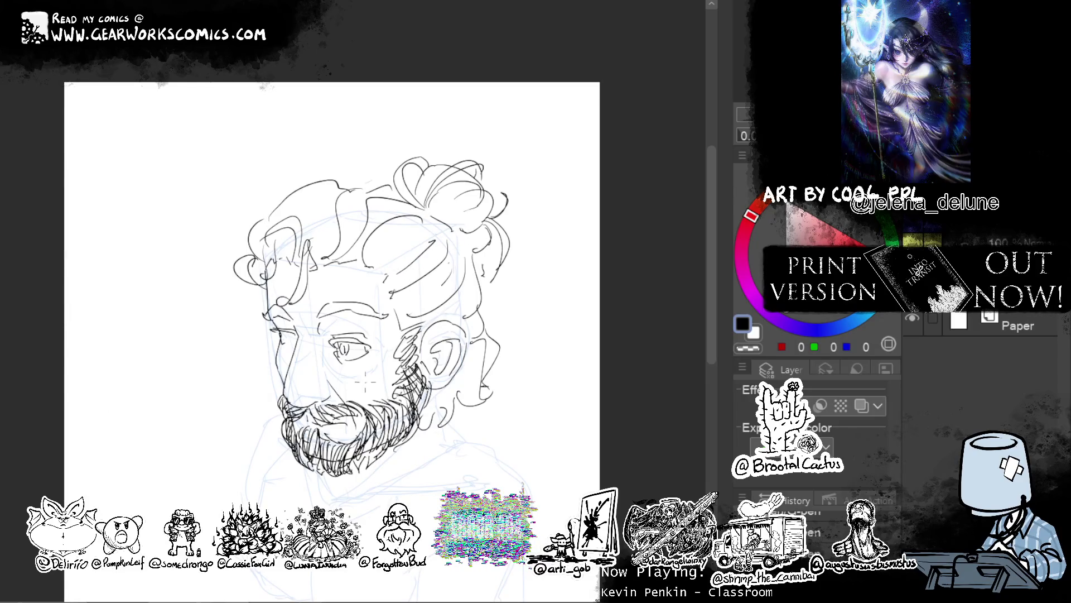
Remove an accidental black blob and try small hair strokes at the left forehead, toggling black and transparent.
left_click_drag(363, 265, 402, 285)
key("ctrl+z")
key("c")
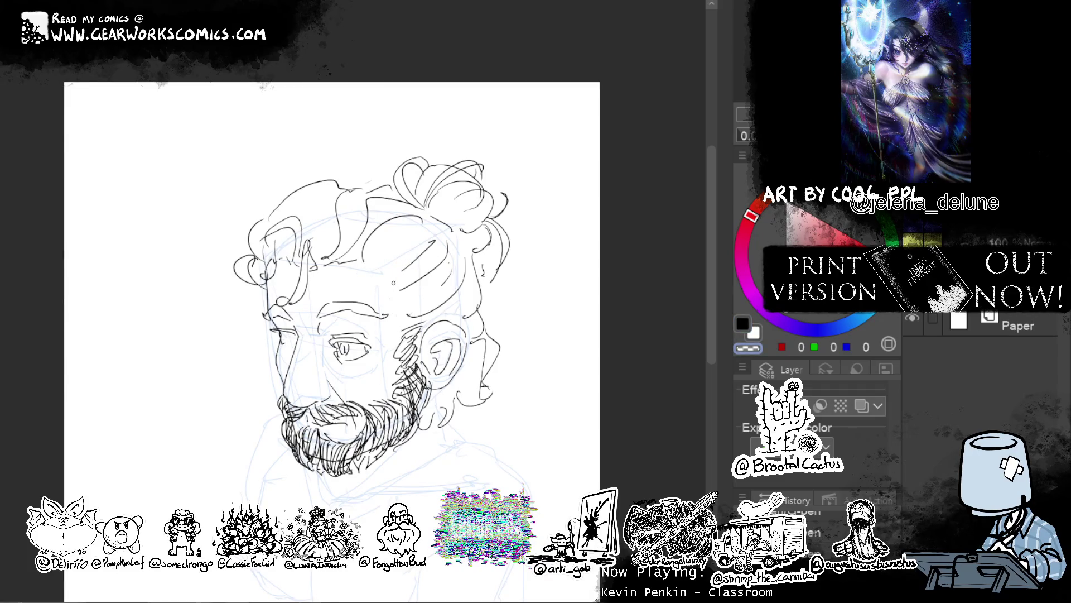
key("c")
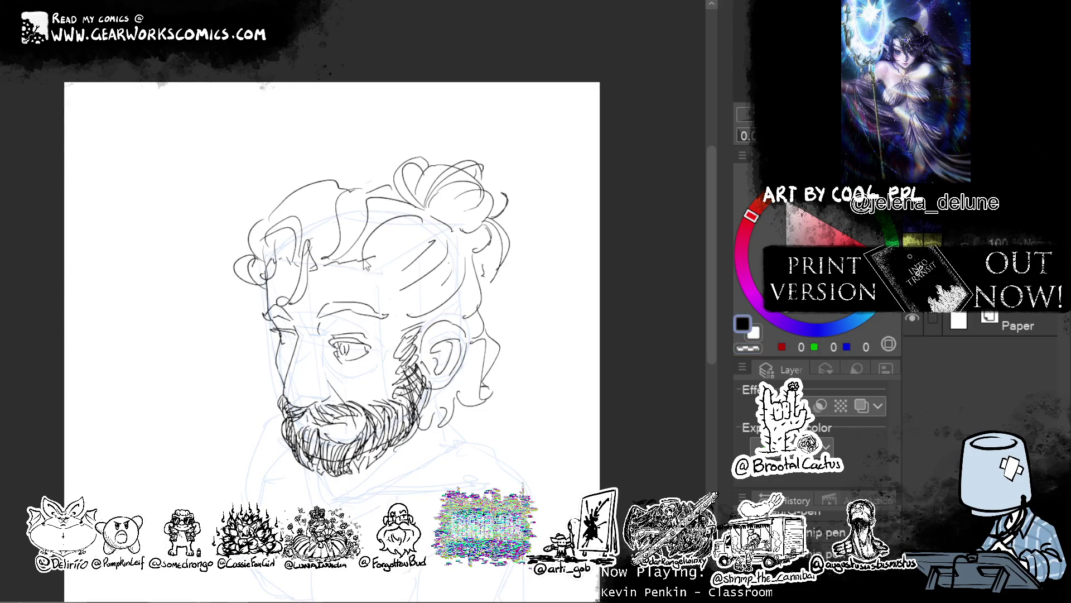
mouse_move(413, 258)
left_mouse_down()
mouse_move(407, 283)
mouse_move(426, 308)
left_mouse_up()
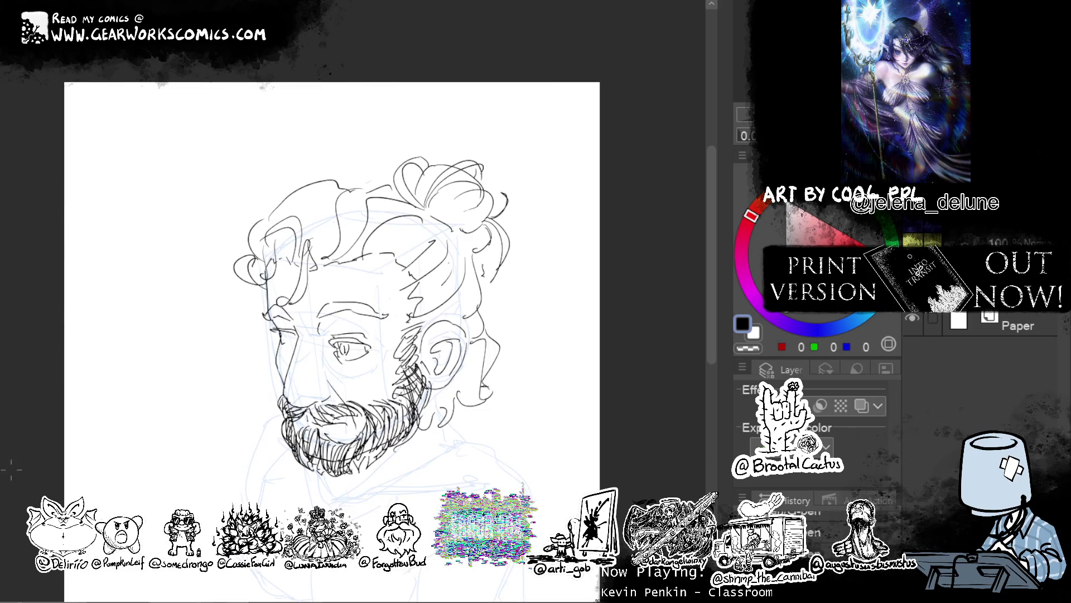
key("c")
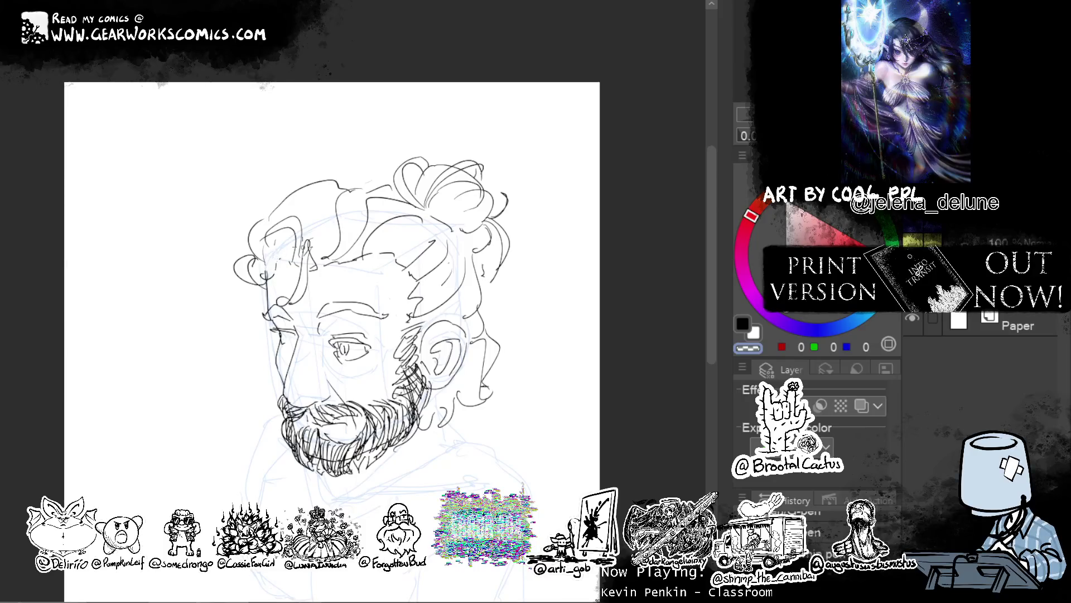
key("c")
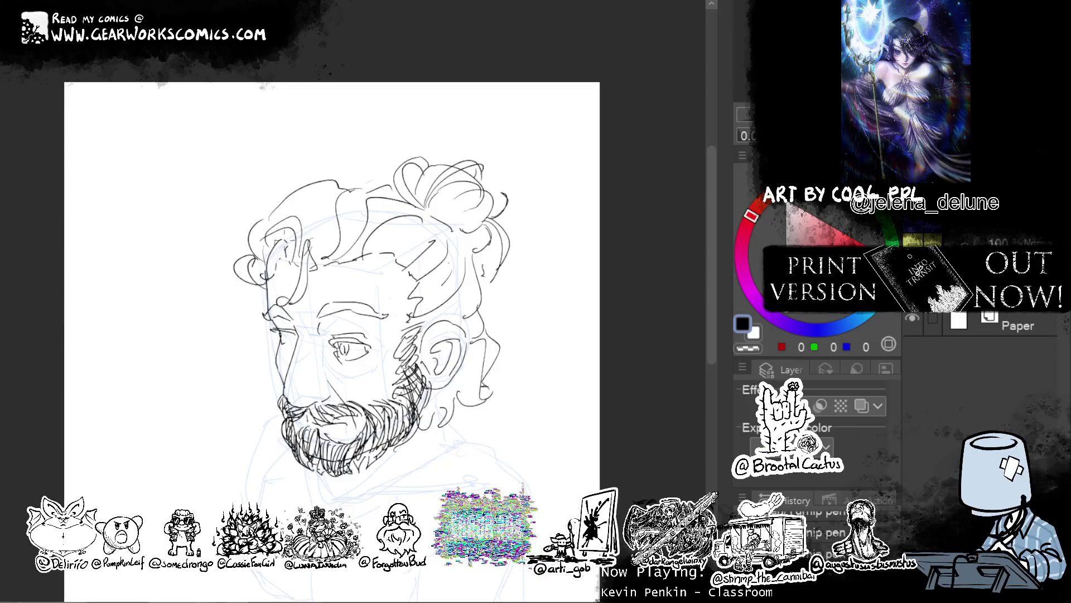
key("c")
key("c")
left_click_drag(267, 248, 276, 257)
key("ctrl+z")
key("c")
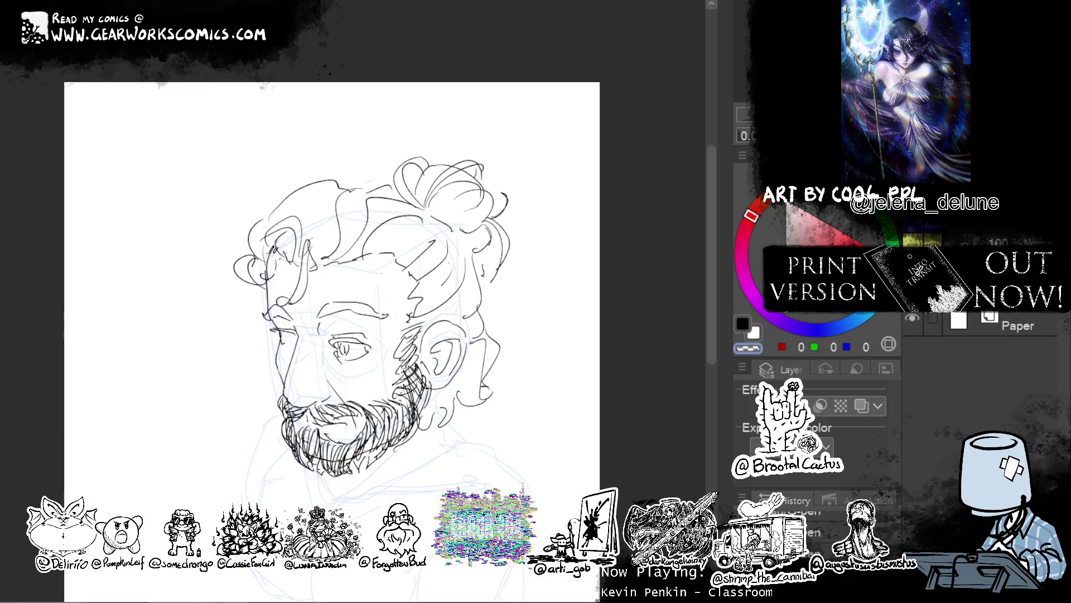
key("c")
Ink long curving strands through the top of the hair.
scroll(332, 335, "up", 1)
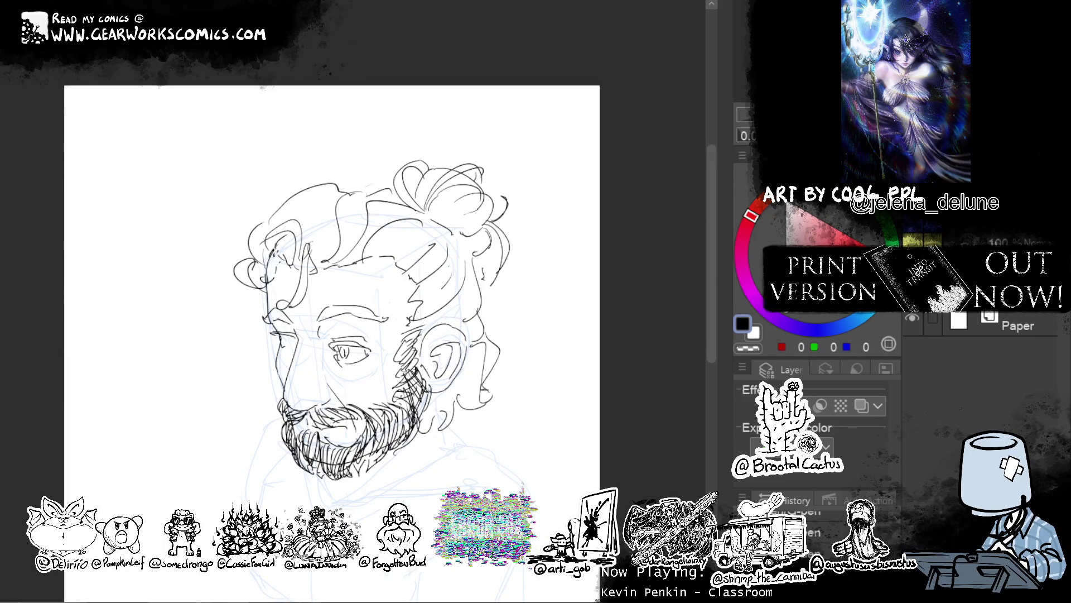
scroll(332, 334, "down", 5)
left_click_drag(333, 203, 325, 131)
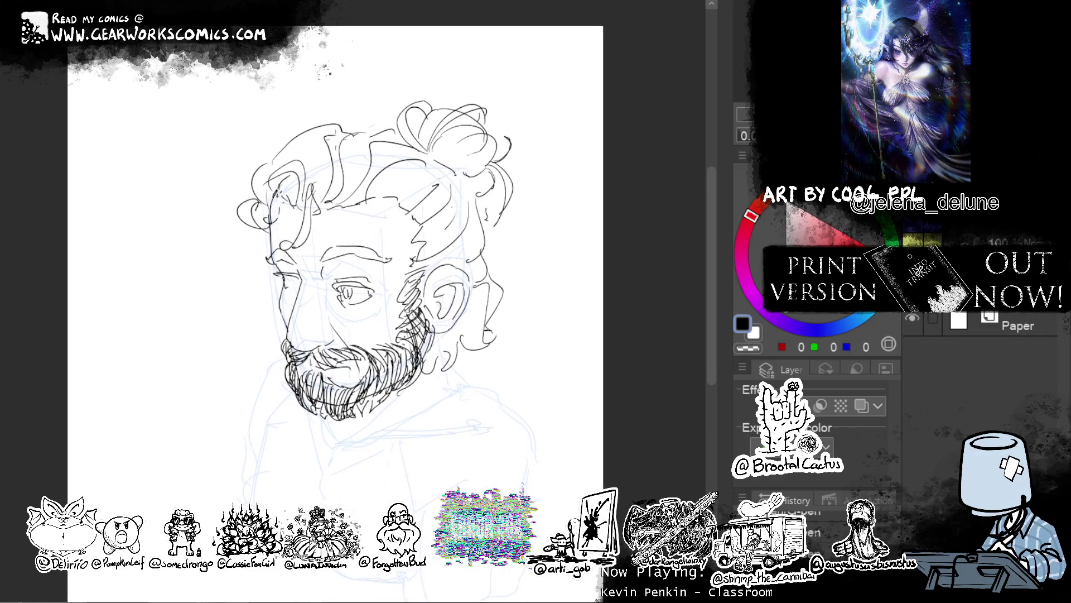
left_click_drag(333, 201, 323, 137)
left_click_drag(321, 129, 337, 140)
left_click_drag(328, 198, 322, 131)
mouse_move(351, 202)
left_mouse_down()
mouse_move(372, 141)
mouse_move(415, 147)
mouse_move(396, 173)
left_mouse_up()
Darken the upper and right side of the hair with diagonal hatching.
mouse_move(382, 202)
left_mouse_down()
mouse_move(408, 170)
mouse_move(419, 191)
left_mouse_up()
mouse_move(411, 170)
left_mouse_down()
mouse_move(440, 160)
mouse_move(441, 170)
left_mouse_up()
left_click_drag(422, 214, 438, 192)
mouse_move(418, 223)
left_mouse_down()
mouse_move(458, 169)
mouse_move(446, 228)
left_mouse_up()
left_click_drag(413, 260, 444, 246)
left_click_drag(454, 237, 463, 183)
left_click_drag(456, 218, 461, 171)
mouse_move(423, 270)
left_mouse_down()
mouse_move(454, 240)
mouse_move(449, 256)
left_mouse_up()
mouse_move(460, 243)
left_mouse_down()
mouse_move(472, 194)
mouse_move(485, 202)
left_mouse_up()
left_click_drag(479, 253, 491, 232)
Hatch the hair behind and above the ear and the neck below it.
left_click_drag(466, 340, 489, 286)
left_click_drag(472, 294, 481, 284)
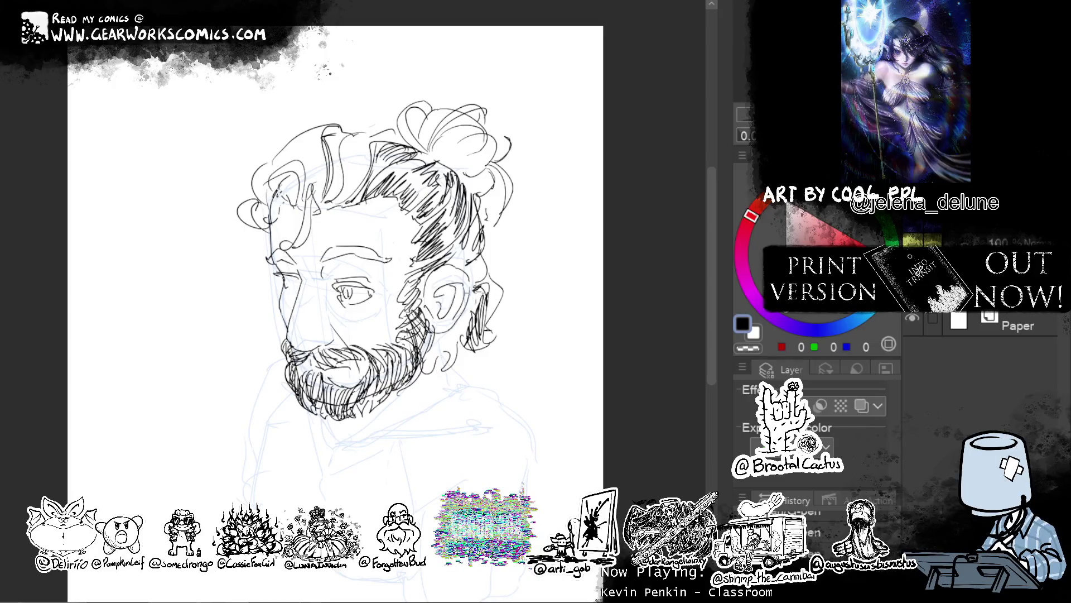
mouse_move(448, 367)
left_mouse_down()
mouse_move(465, 326)
mouse_move(452, 342)
left_mouse_up()
left_click_drag(430, 375, 439, 354)
left_click_drag(426, 365, 441, 330)
mouse_move(430, 348)
left_mouse_down()
mouse_move(439, 323)
mouse_move(449, 335)
left_mouse_up()
left_click_drag(443, 341, 452, 331)
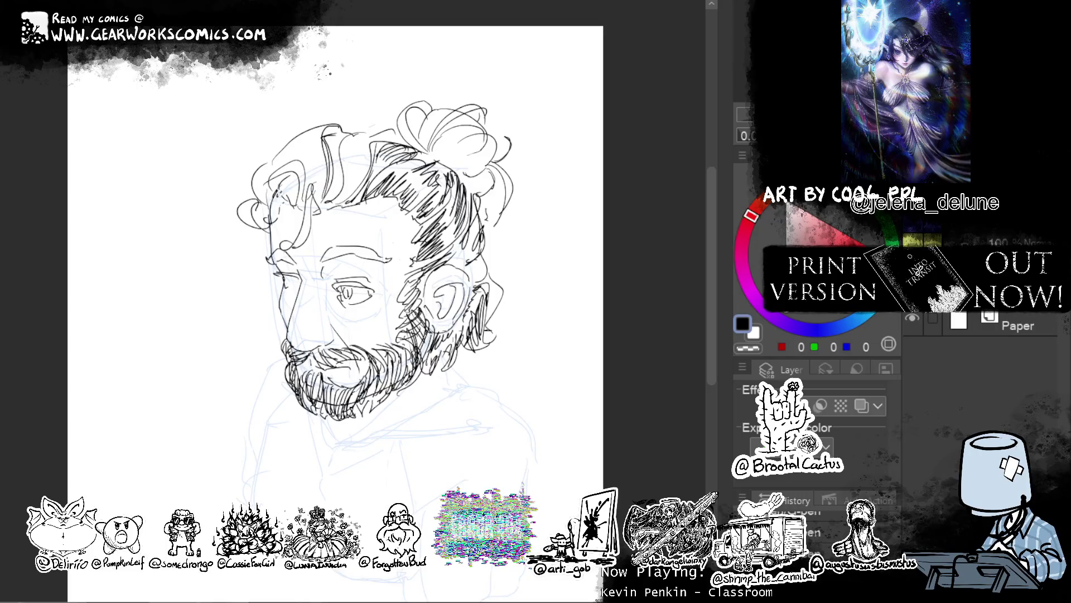
mouse_move(452, 268)
left_mouse_down()
mouse_move(464, 248)
mouse_move(481, 264)
left_mouse_up()
Hatch the front, top and left side of the hair to darken it.
mouse_move(367, 149)
left_mouse_down()
mouse_move(360, 179)
mouse_move(332, 205)
mouse_move(350, 165)
left_mouse_up()
left_click_drag(366, 130, 354, 161)
mouse_move(376, 130)
left_mouse_down()
mouse_move(362, 159)
mouse_move(373, 142)
mouse_move(329, 168)
mouse_move(333, 158)
mouse_move(323, 199)
left_mouse_up()
left_click_drag(341, 168, 329, 202)
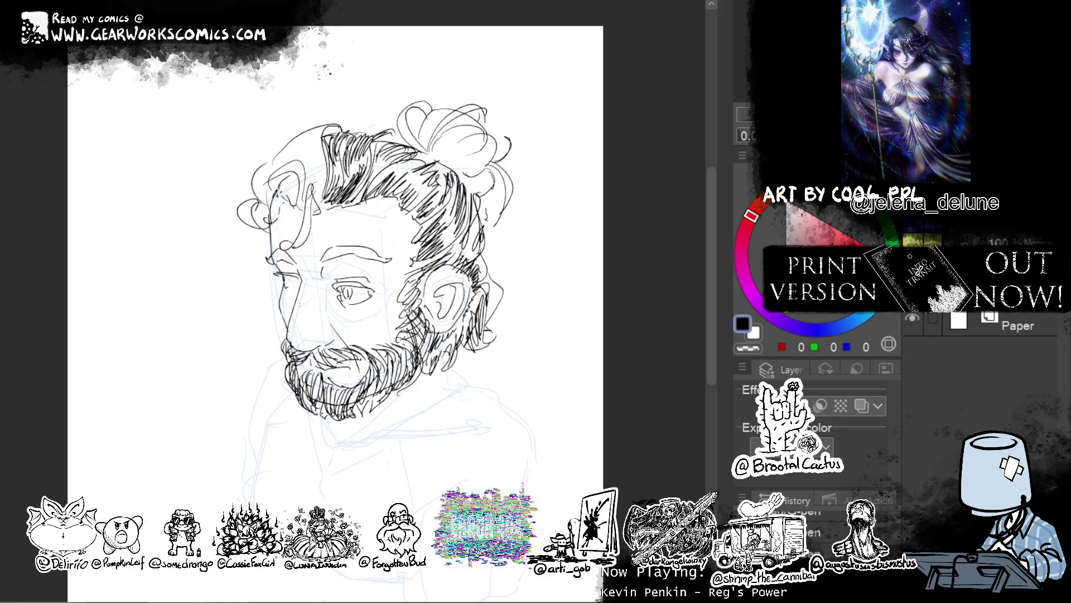
mouse_move(323, 145)
left_mouse_down()
mouse_move(316, 186)
mouse_move(303, 187)
mouse_move(316, 206)
left_mouse_up()
left_click_drag(315, 127, 307, 148)
left_click_drag(323, 126, 310, 144)
mouse_move(315, 128)
left_mouse_down()
mouse_move(301, 161)
mouse_move(269, 165)
mouse_move(247, 225)
mouse_move(243, 216)
left_mouse_up()
Add curly strands along the hair's left edge and extend and darken the eyebrow.
left_click_drag(273, 172, 264, 183)
mouse_move(302, 165)
left_mouse_down()
mouse_move(274, 173)
mouse_move(311, 219)
mouse_move(282, 263)
mouse_move(374, 245)
mouse_move(393, 262)
left_mouse_up()
mouse_move(298, 251)
left_mouse_down()
mouse_move(283, 269)
mouse_move(265, 262)
left_mouse_up()
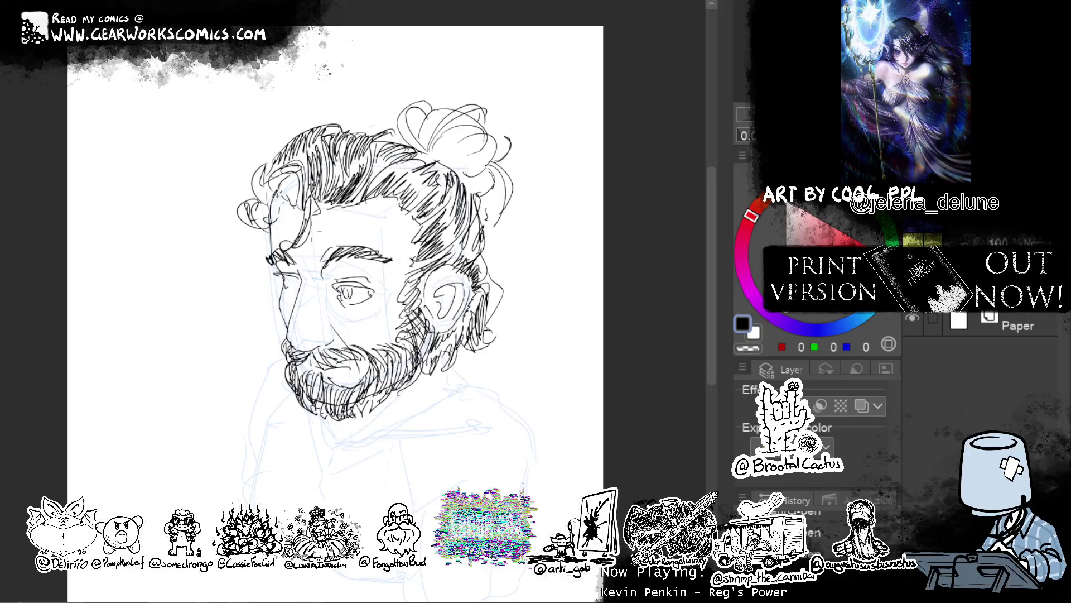
left_click_drag(581, 127, 549, 138)
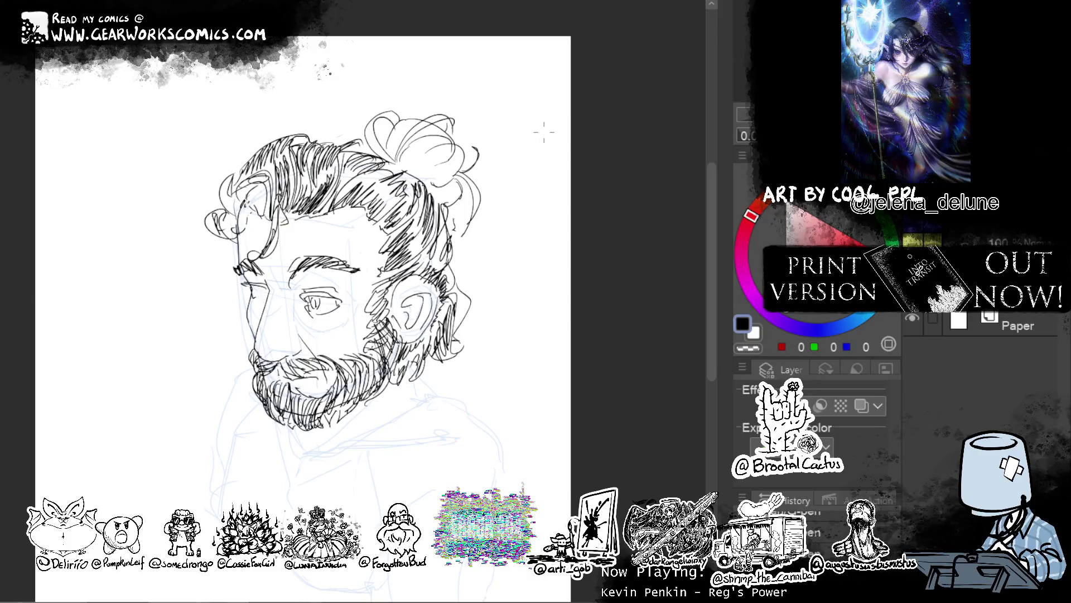
Hatch where the hair meets the bun and curve the bun's top edge.
left_click_drag(368, 136, 391, 165)
left_click_drag(366, 132, 389, 162)
left_click_drag(373, 142, 392, 162)
left_click_drag(374, 126, 395, 115)
mouse_move(367, 126)
left_mouse_down()
mouse_move(383, 113)
mouse_move(391, 163)
left_mouse_up()
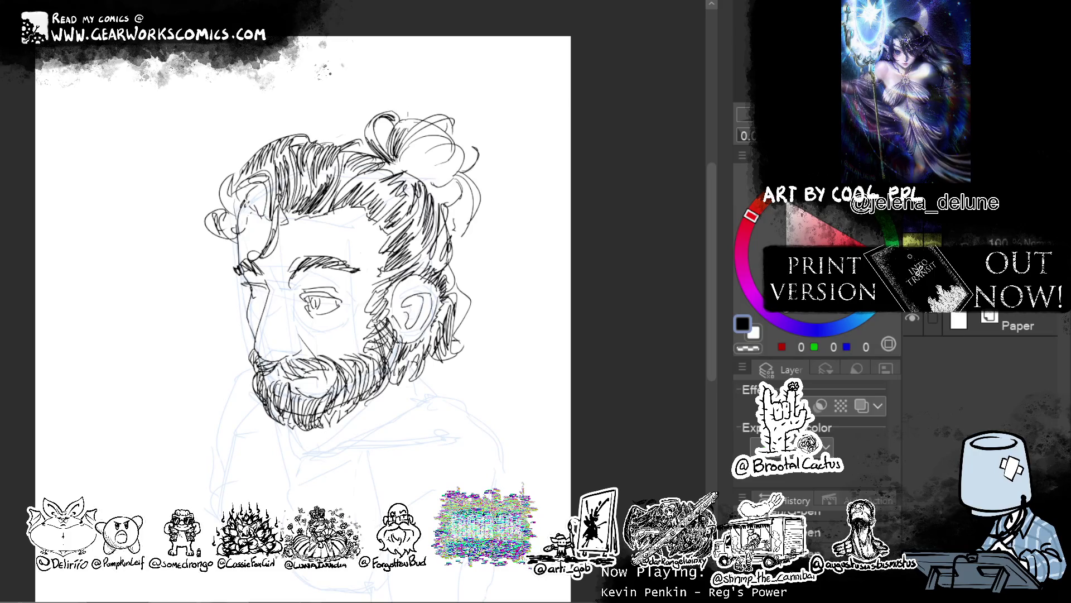
Ink more strands and short hatching inside the hair bun.
left_click_drag(424, 122, 395, 152)
left_click_drag(428, 123, 405, 139)
left_click_drag(402, 141, 396, 154)
mouse_move(432, 131)
left_mouse_down()
mouse_move(407, 148)
mouse_move(401, 173)
mouse_move(424, 167)
left_mouse_up()
Hatch the bun's lower-right side and outline and darken its curled right lock.
mouse_move(461, 142)
left_mouse_down()
mouse_move(430, 163)
mouse_move(464, 161)
left_mouse_up()
left_click_drag(433, 167, 421, 181)
left_click_drag(424, 170, 419, 184)
mouse_move(445, 135)
left_mouse_down()
mouse_move(420, 146)
mouse_move(437, 185)
mouse_move(430, 194)
left_mouse_up()
mouse_move(461, 162)
left_mouse_down()
mouse_move(432, 201)
mouse_move(446, 211)
left_mouse_up()
mouse_move(462, 196)
left_mouse_down()
mouse_move(453, 211)
mouse_move(480, 185)
left_mouse_up()
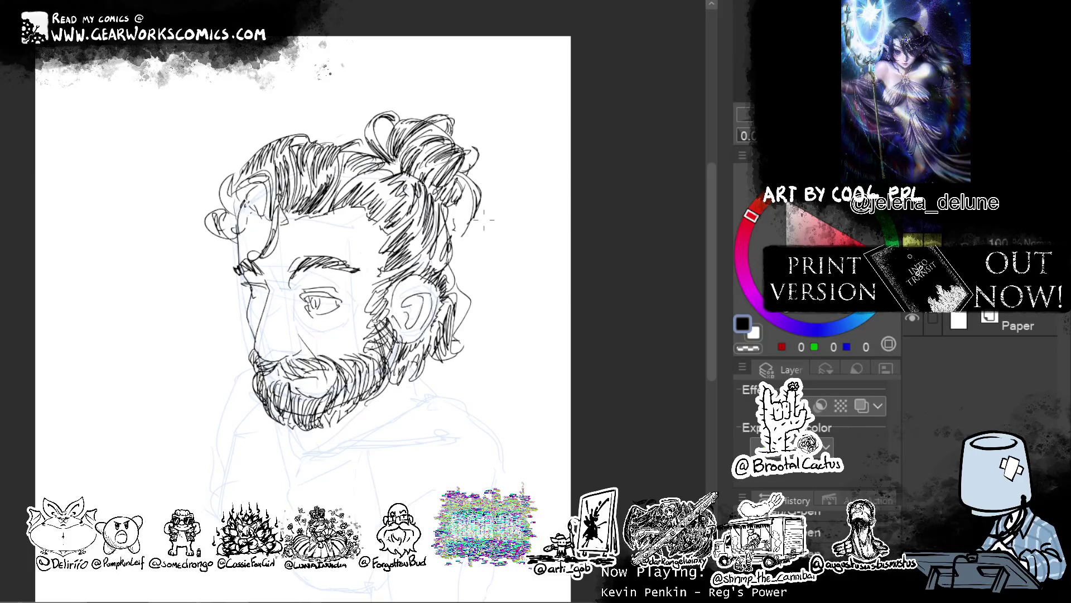
Ink hair hatching near the left temple, undoing one stray stroke.
mouse_move(238, 185)
left_mouse_down()
mouse_move(222, 214)
mouse_move(232, 190)
mouse_move(250, 187)
mouse_move(268, 215)
left_mouse_up()
mouse_move(269, 173)
left_mouse_down()
mouse_move(248, 213)
mouse_move(238, 190)
mouse_move(252, 207)
left_mouse_up()
key("ctrl+z")
mouse_move(266, 175)
left_mouse_down()
mouse_move(242, 183)
mouse_move(262, 195)
left_mouse_up()
mouse_move(274, 171)
left_mouse_down()
mouse_move(240, 187)
mouse_move(246, 177)
mouse_move(249, 193)
left_mouse_up()
Erase part of the left-temple hatching with transparent colour and redraw it in black.
key("c")
mouse_move(266, 175)
left_mouse_down()
mouse_move(249, 186)
mouse_move(262, 186)
left_mouse_up()
left_click_drag(266, 171, 252, 188)
mouse_move(264, 177)
left_mouse_down()
mouse_move(241, 191)
mouse_move(259, 179)
mouse_move(262, 201)
left_mouse_up()
key("c")
mouse_move(272, 175)
left_mouse_down()
mouse_move(260, 188)
mouse_move(268, 195)
left_mouse_up()
left_click_drag(262, 166, 251, 177)
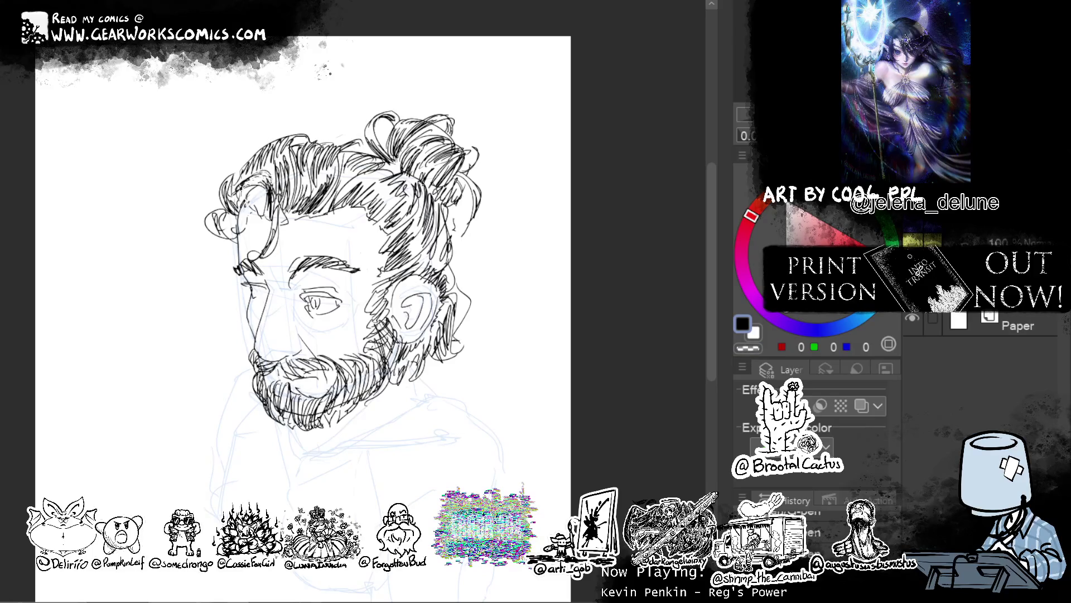
Extend the hair strokes down to the brow and draw a curl at the left brow.
left_click_drag(273, 215, 265, 239)
left_click_drag(271, 242, 252, 260)
mouse_move(254, 257)
left_mouse_down()
mouse_move(227, 262)
mouse_move(254, 282)
mouse_move(241, 262)
left_mouse_up()
mouse_move(254, 245)
left_mouse_down()
mouse_move(231, 264)
mouse_move(235, 255)
mouse_move(258, 288)
left_mouse_up()
left_click_drag(258, 249, 243, 256)
Add curved strands and curls along the forehead hairline and above the ear.
left_click_drag(294, 209, 283, 249)
left_click_drag(294, 198, 283, 249)
mouse_move(297, 213)
left_mouse_down()
mouse_move(294, 231)
mouse_move(356, 246)
left_mouse_up()
mouse_move(329, 204)
left_mouse_down()
mouse_move(345, 245)
mouse_move(363, 222)
mouse_move(369, 269)
left_mouse_up()
left_click_drag(380, 228, 370, 259)
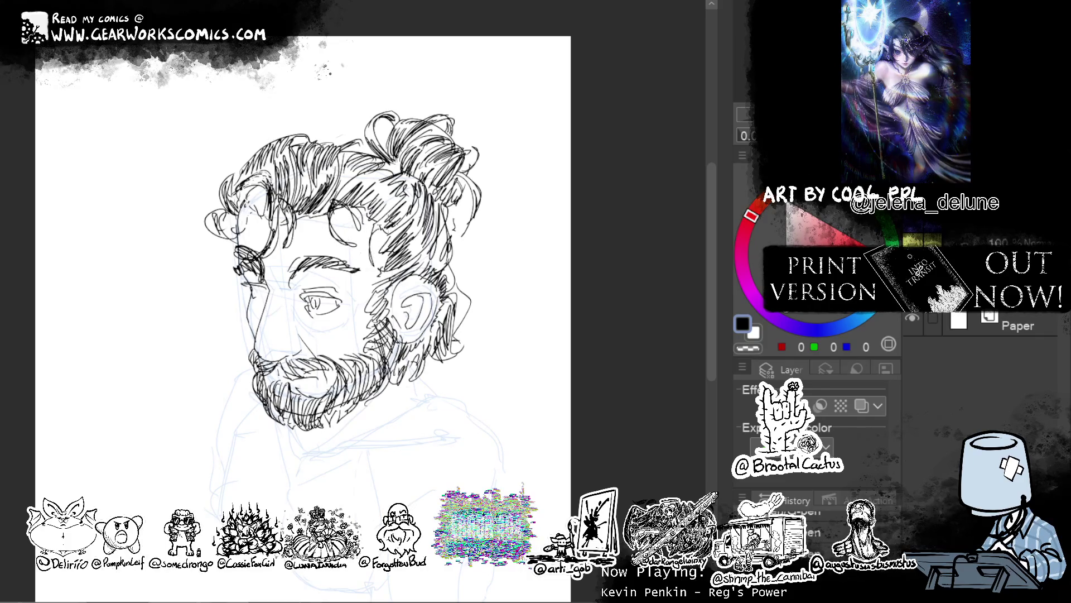
Ink strands and a curl on the left hair, the left temple and beside the ear.
left_click_drag(240, 210, 239, 232)
left_click_drag(237, 237, 210, 262)
left_click_drag(240, 219, 239, 306)
left_click_drag(247, 265, 238, 271)
left_click_drag(453, 276, 472, 315)
Add small strokes beside the left eye, at the nose bridge, nose and beard.
left_click_drag(261, 289, 258, 302)
mouse_move(250, 300)
left_mouse_down()
mouse_move(290, 317)
mouse_move(350, 307)
left_mouse_up()
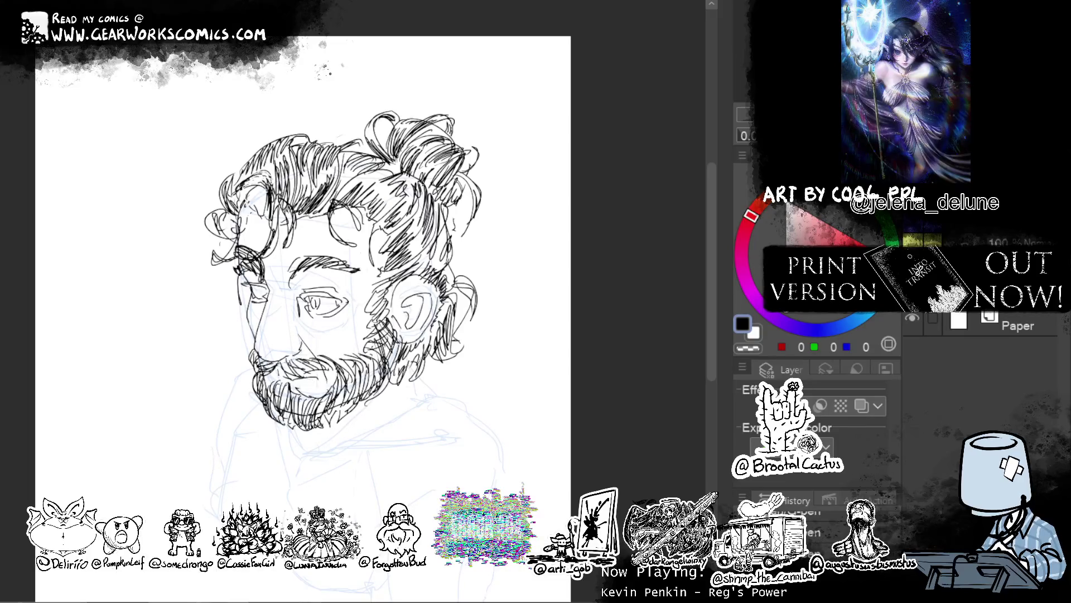
left_click_drag(319, 374, 322, 390)
mouse_move(263, 294)
left_mouse_down()
mouse_move(300, 296)
mouse_move(256, 303)
left_mouse_up()
mouse_move(261, 287)
left_mouse_down()
mouse_move(260, 304)
mouse_move(246, 299)
mouse_move(261, 286)
left_mouse_up()
left_click_drag(317, 328, 307, 344)
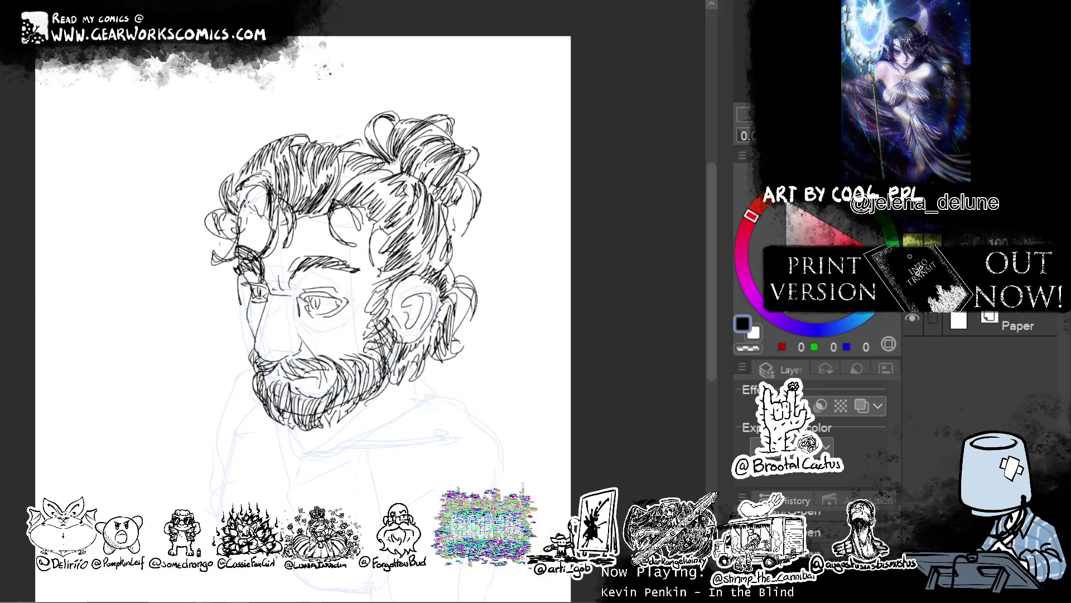
Ink the forehead's left edge, a stroke beside the left eye and the nose bridge line.
scroll(726, 262, "up", 10)
scroll(722, 272, "down", 9)
scroll(722, 271, "down", 1)
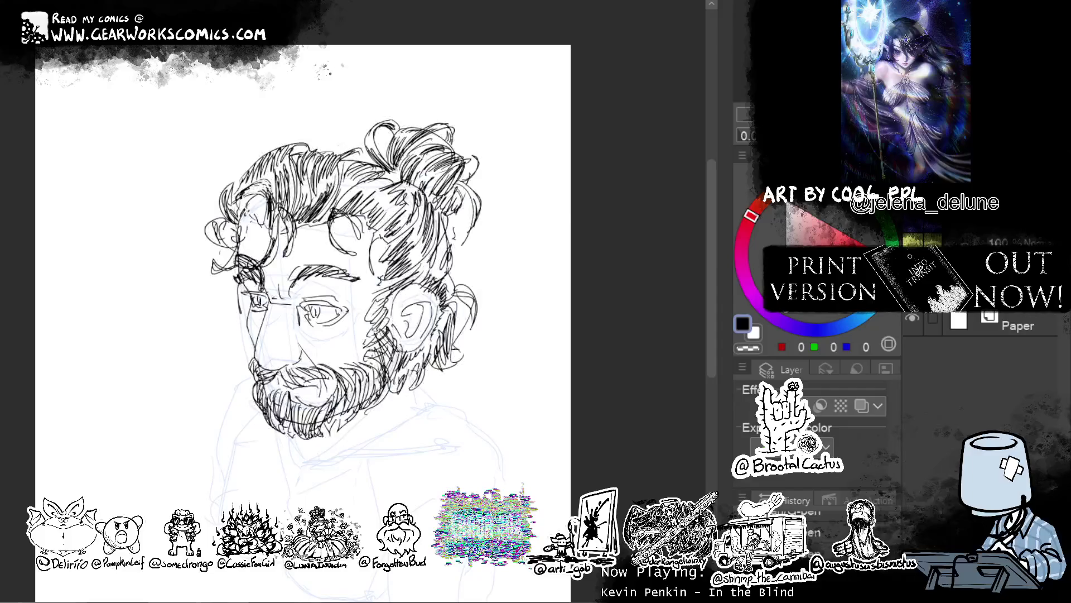
scroll(561, 208, "left", 1)
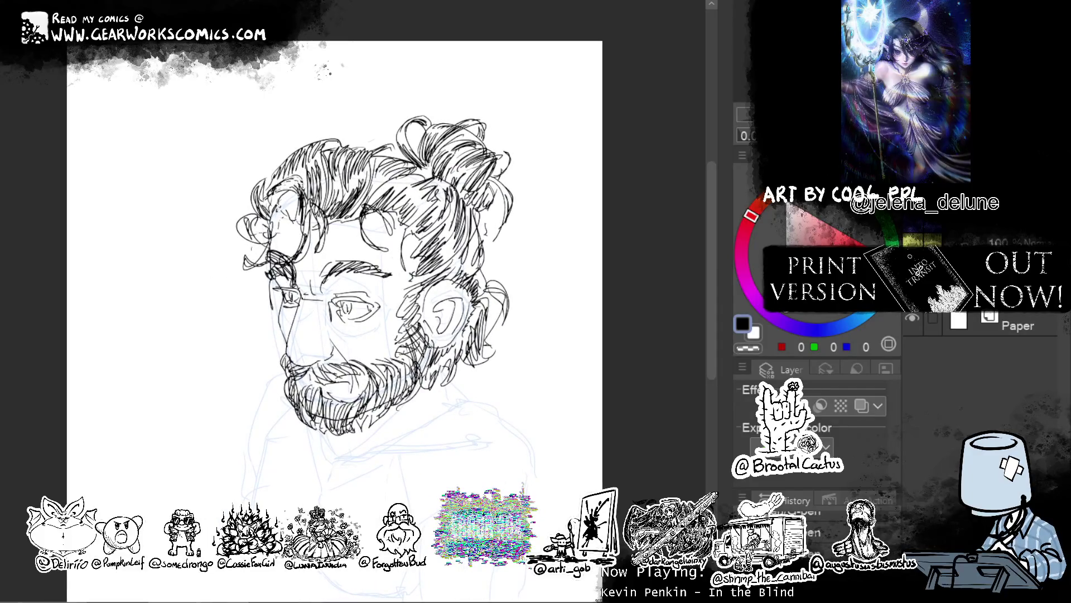
left_click_drag(273, 210, 270, 255)
left_click_drag(281, 292, 288, 346)
left_click_drag(301, 300, 286, 355)
Reshape the nose line, undoing the attempt.
key("c")
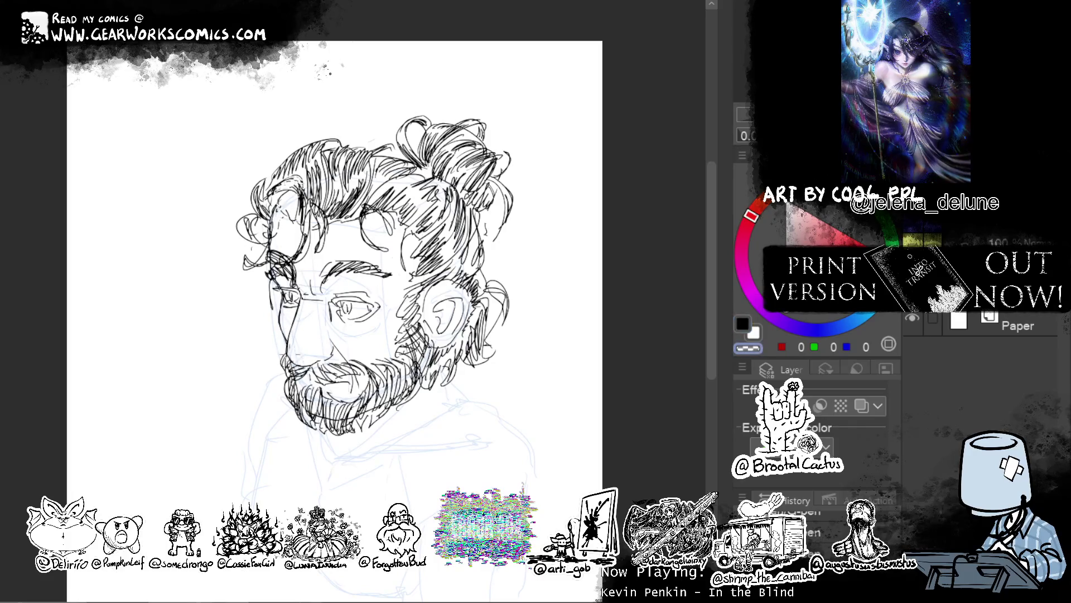
key("c")
mouse_move(284, 329)
left_mouse_down()
mouse_move(307, 376)
mouse_move(335, 349)
mouse_move(344, 365)
mouse_move(345, 352)
left_mouse_up()
key("ctrl+z")
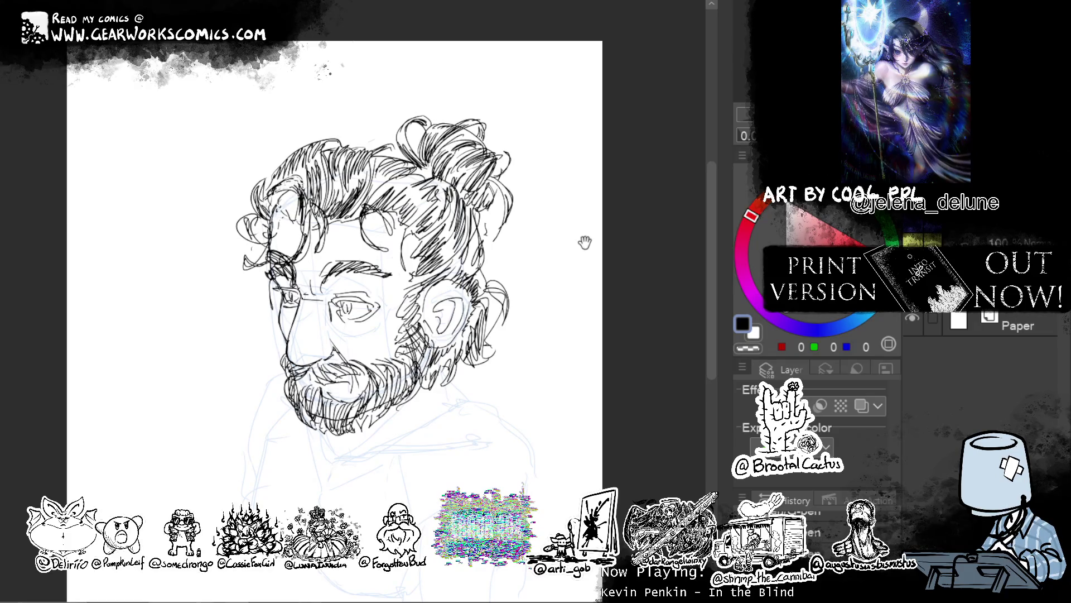
Hatch the bottom of the beard and ink the jawline and neck below the ear.
left_click_drag(584, 239, 555, 203)
mouse_move(295, 388)
left_mouse_down()
mouse_move(305, 416)
mouse_move(330, 410)
mouse_move(303, 414)
mouse_move(383, 363)
left_mouse_up()
mouse_move(350, 395)
left_mouse_down()
mouse_move(404, 347)
mouse_move(425, 363)
mouse_move(431, 391)
left_mouse_up()
left_click_drag(416, 336, 445, 369)
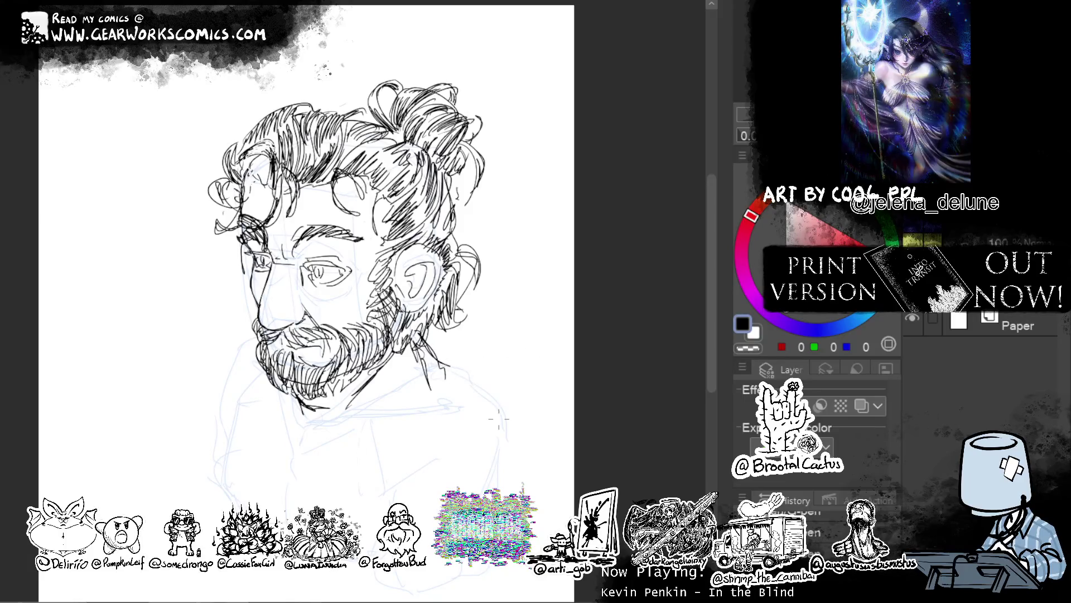
left_click_drag(530, 394, 557, 420)
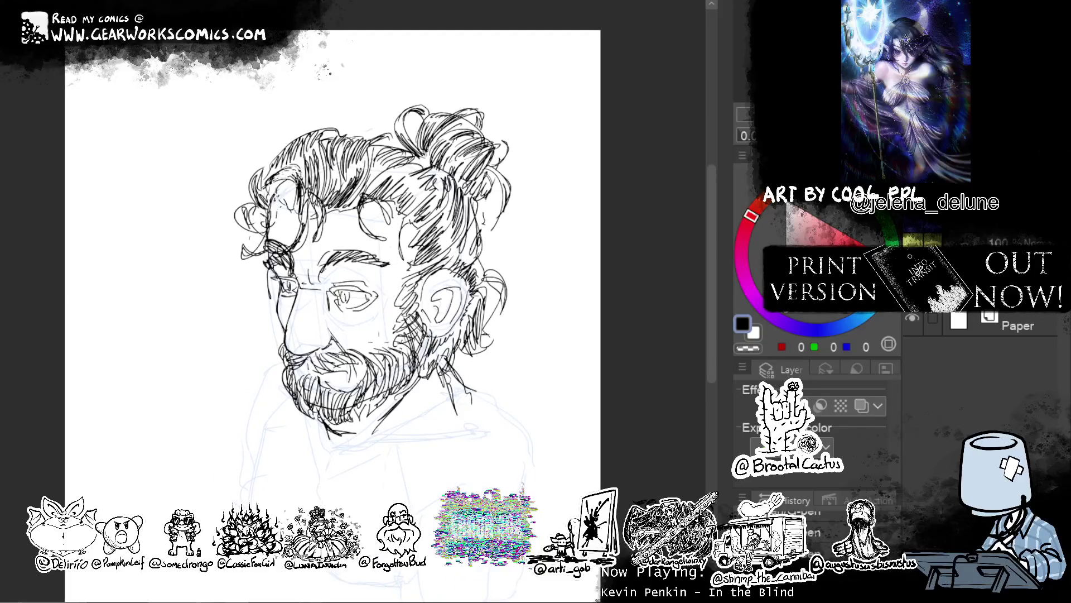
Ink the cheek beside the nose, short strokes under the eye and marks by the eyebrow.
left_click_drag(387, 297, 377, 341)
left_click_drag(354, 316, 364, 323)
mouse_move(364, 322)
left_mouse_down()
mouse_move(383, 334)
mouse_move(372, 335)
left_mouse_up()
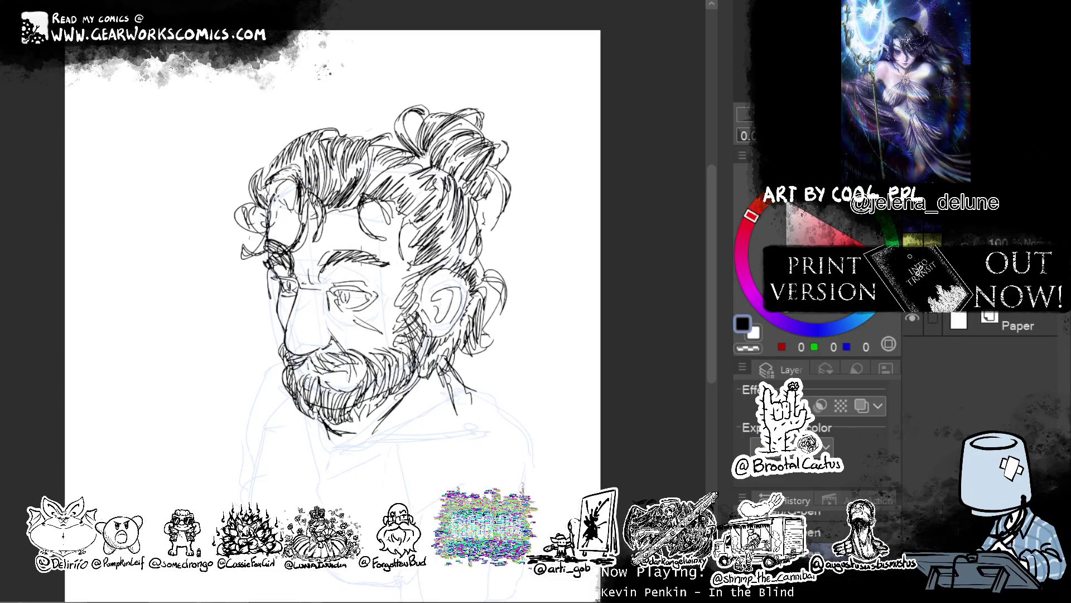
key("c")
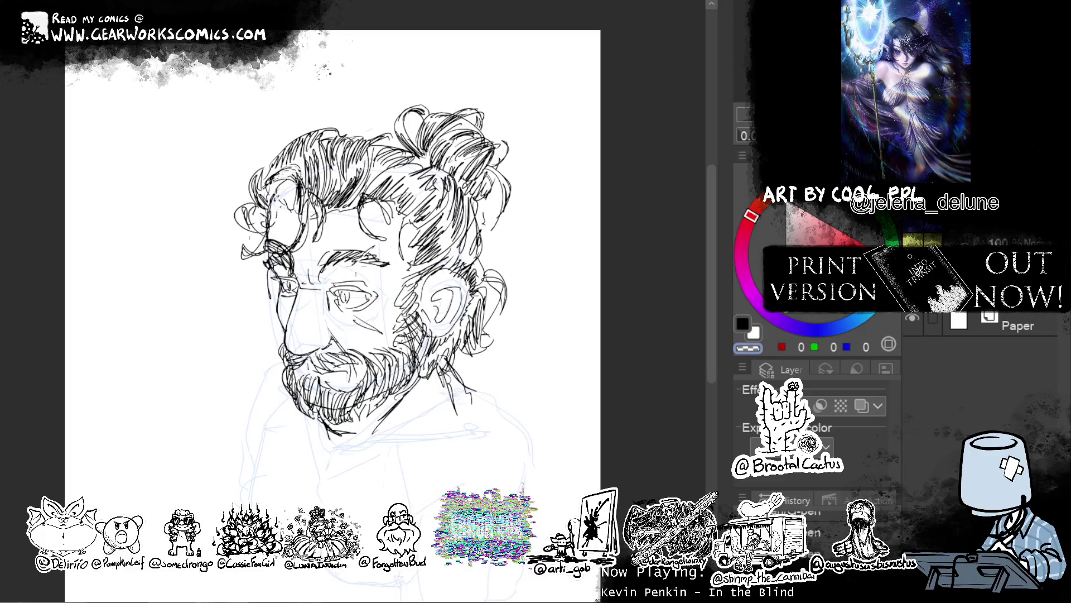
key("c")
left_click_drag(355, 258, 369, 254)
mouse_move(360, 248)
left_mouse_down()
mouse_move(361, 263)
mouse_move(372, 246)
left_mouse_up()
key("c")
key("c")
Pan the view across the face and ear down to the chin and collar.
left_click_drag(564, 411, 614, 370)
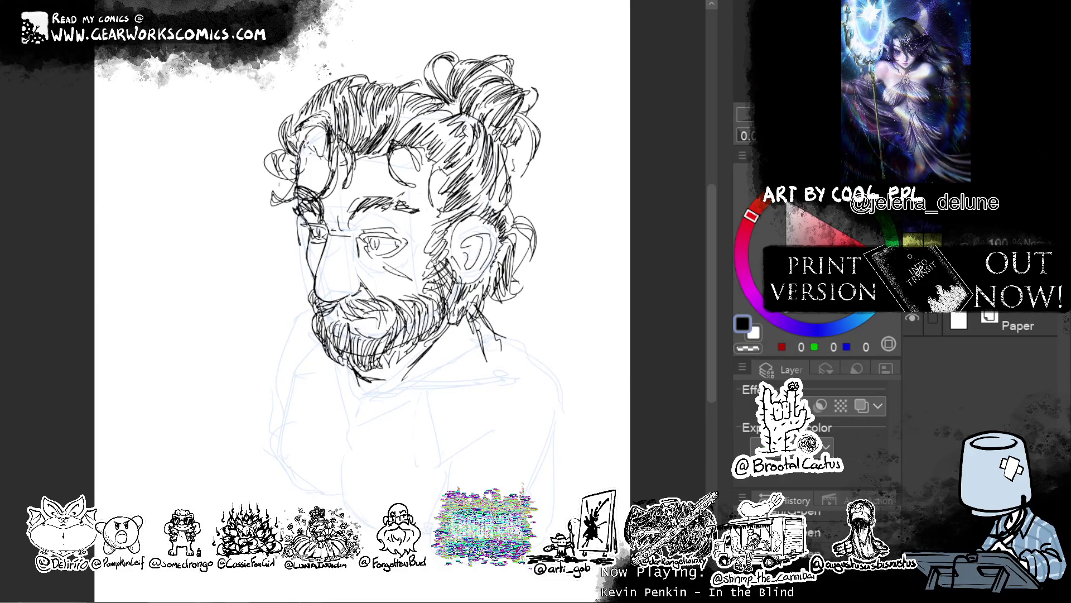
left_click_drag(362, 279, 472, 262)
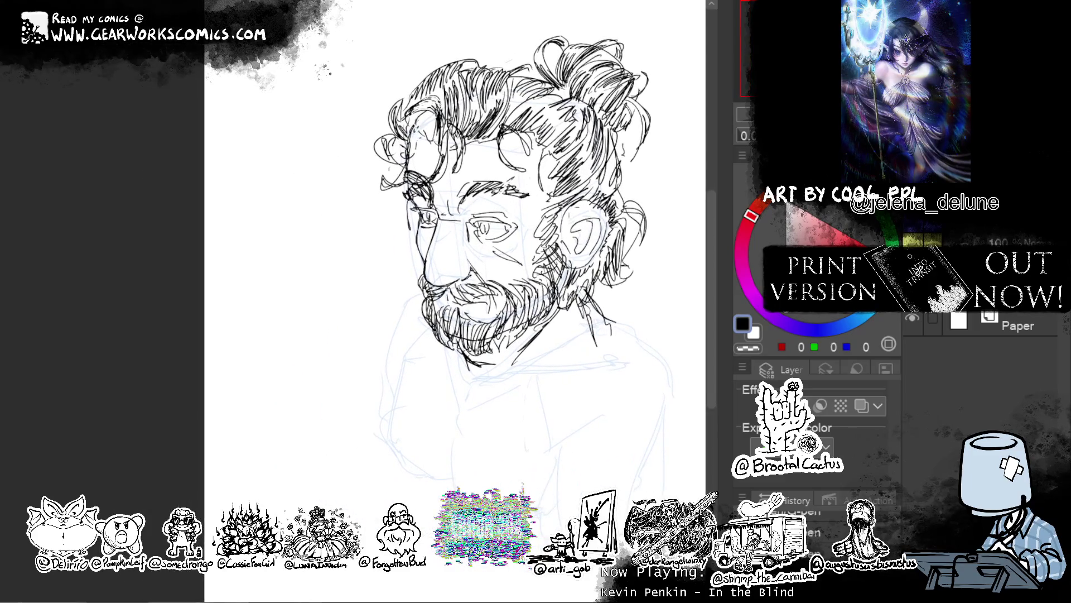
left_click_drag(583, 244, 533, 180)
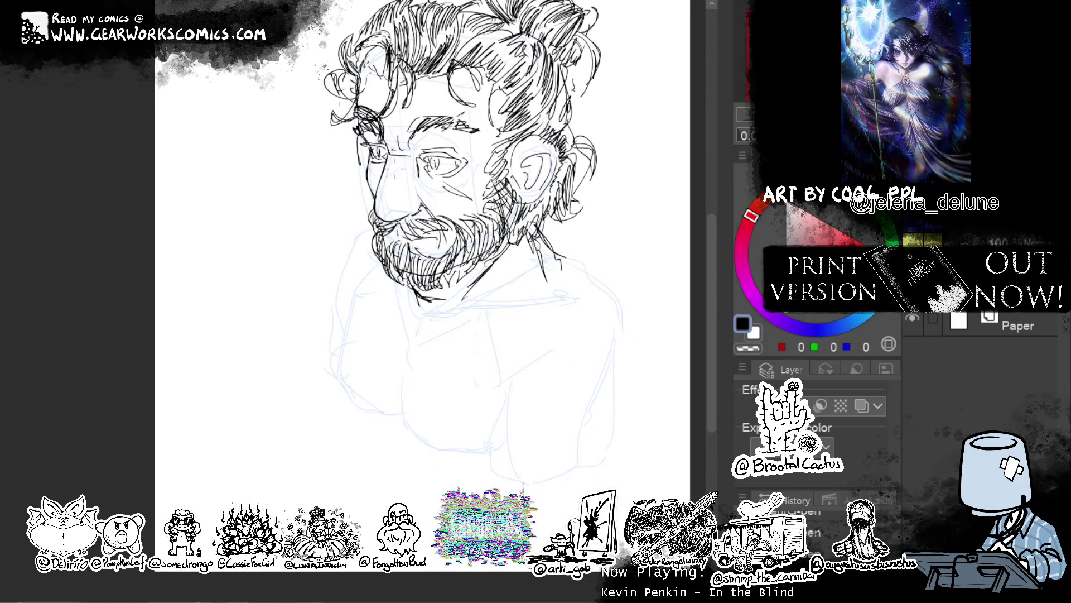
mouse_move(629, 154)
left_mouse_down()
mouse_move(593, 149)
mouse_move(597, 139)
left_mouse_up()
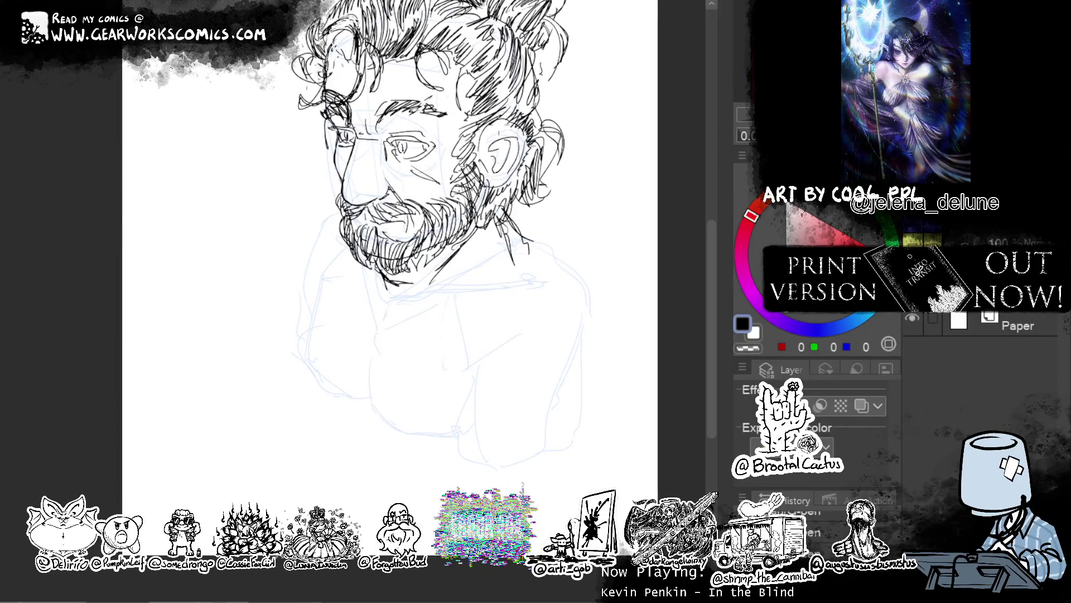
left_click_drag(605, 103, 498, 184)
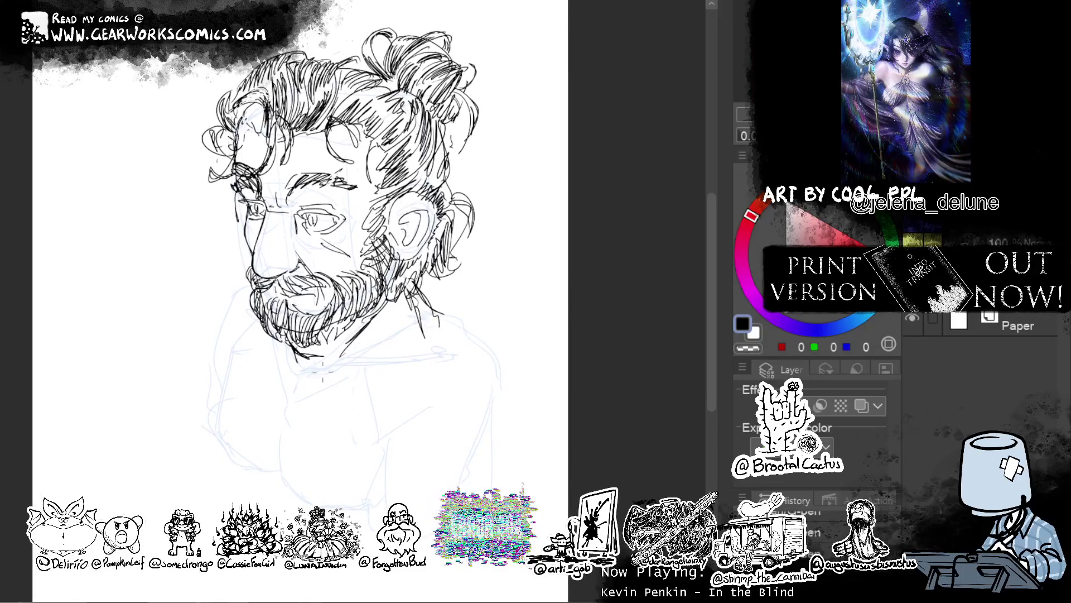
Draw the collar lines rising from the chin, redrawing the misplaced lower line.
left_click_drag(298, 374, 410, 340)
left_click_drag(332, 368, 451, 358)
key("ctrl+z")
left_click_drag(329, 370, 440, 377)
mouse_move(376, 365)
left_mouse_down()
mouse_move(433, 376)
mouse_move(462, 324)
mouse_move(449, 290)
left_mouse_up()
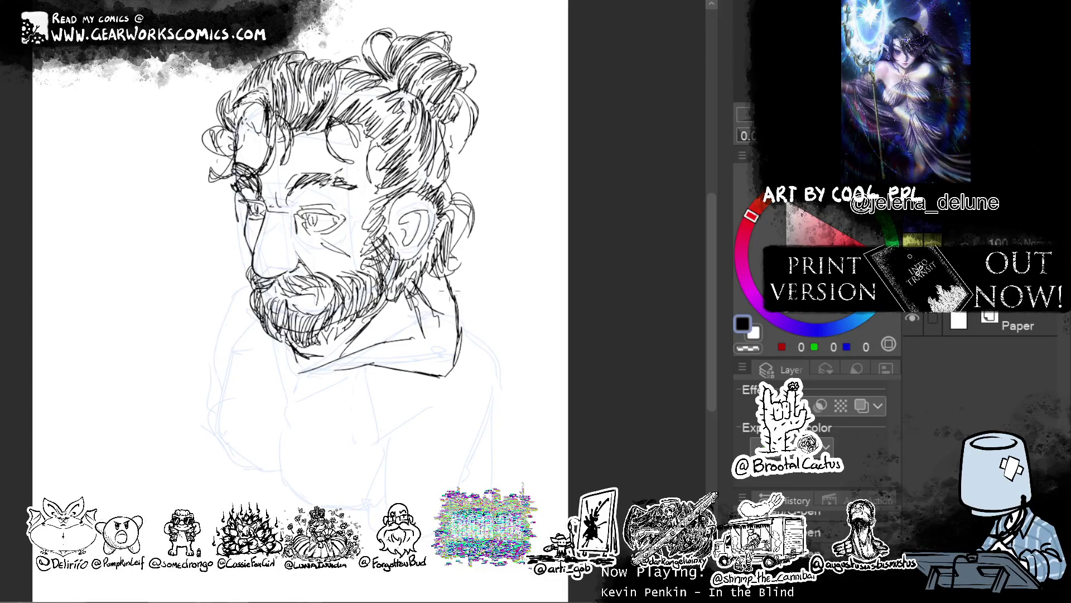
Ink the left collar edge up to the beard and the tied bow with small strokes.
mouse_move(280, 369)
left_mouse_down()
mouse_move(248, 356)
mouse_move(251, 301)
left_mouse_up()
key("ctrl+z")
key("ctrl+z")
mouse_move(275, 363)
left_mouse_down()
mouse_move(206, 323)
mouse_move(232, 281)
mouse_move(210, 312)
mouse_move(321, 410)
mouse_move(310, 412)
mouse_move(332, 381)
mouse_move(254, 410)
mouse_move(263, 403)
left_mouse_up()
mouse_move(315, 377)
left_mouse_down()
mouse_move(331, 399)
mouse_move(300, 411)
mouse_move(261, 386)
mouse_move(284, 362)
left_mouse_up()
left_click_drag(371, 408, 385, 367)
mouse_move(279, 339)
left_mouse_down()
mouse_move(301, 386)
mouse_move(296, 412)
left_mouse_up()
left_click_drag(469, 378, 429, 439)
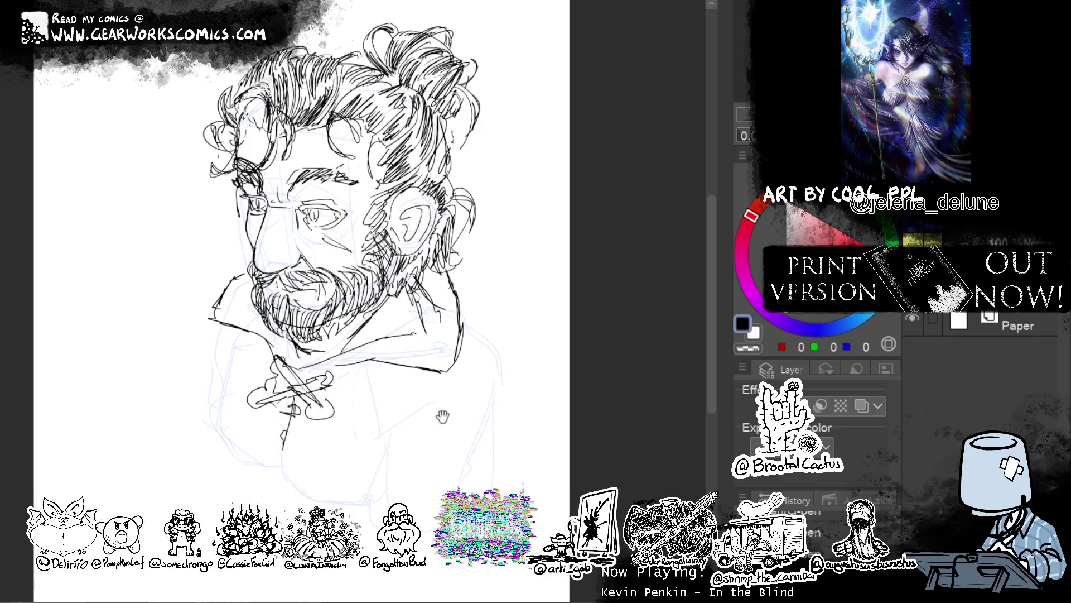
Outline the coat's left side and hatch its lower left and lower middle.
left_click_drag(184, 386, 195, 472)
left_click_drag(190, 360, 174, 408)
mouse_move(202, 356)
left_mouse_down()
mouse_move(183, 431)
mouse_move(191, 374)
left_mouse_up()
left_click_drag(225, 482, 240, 501)
left_click_drag(233, 470, 247, 491)
left_click_drag(368, 506, 349, 526)
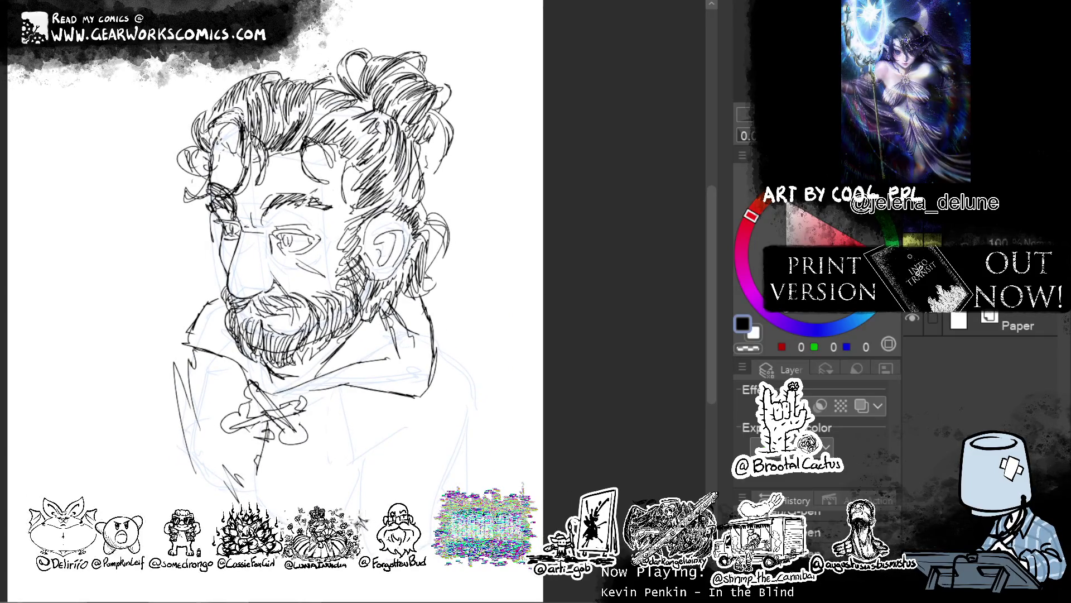
left_click_drag(422, 445, 357, 522)
left_click_drag(384, 508, 355, 538)
Outline and ink the coat's right side and edge, undoing a stray shoulder loop.
left_click_drag(442, 525, 427, 529)
left_click_drag(498, 486, 483, 399)
mouse_move(489, 358)
left_mouse_down()
mouse_move(501, 447)
mouse_move(517, 472)
left_mouse_up()
left_click_drag(505, 380, 521, 496)
mouse_move(453, 322)
left_mouse_down()
mouse_move(474, 350)
mouse_move(430, 307)
mouse_move(459, 338)
mouse_move(444, 342)
mouse_move(485, 338)
left_mouse_up()
key("ctrl+z")
Extend the right shoulder and neck lines and draw the strap shape on the shoulder.
left_click_drag(440, 300, 425, 316)
left_click_drag(428, 277, 498, 298)
mouse_move(456, 267)
left_mouse_down()
mouse_move(512, 307)
mouse_move(498, 308)
mouse_move(486, 339)
mouse_move(446, 326)
left_mouse_up()
mouse_move(446, 278)
left_mouse_down()
mouse_move(431, 327)
mouse_move(466, 295)
mouse_move(472, 315)
left_mouse_up()
mouse_move(444, 283)
left_mouse_down()
mouse_move(479, 296)
mouse_move(495, 321)
mouse_move(478, 311)
left_mouse_up()
mouse_move(479, 311)
left_mouse_down()
mouse_move(491, 322)
mouse_move(484, 333)
left_mouse_up()
Draw the strap diagonally across the chest and coat lines running down from the collar.
left_click_drag(487, 337, 458, 339)
left_click_drag(442, 290, 421, 304)
mouse_move(443, 288)
left_mouse_down()
mouse_move(425, 307)
mouse_move(436, 326)
mouse_move(497, 321)
mouse_move(486, 347)
mouse_move(305, 509)
left_mouse_up()
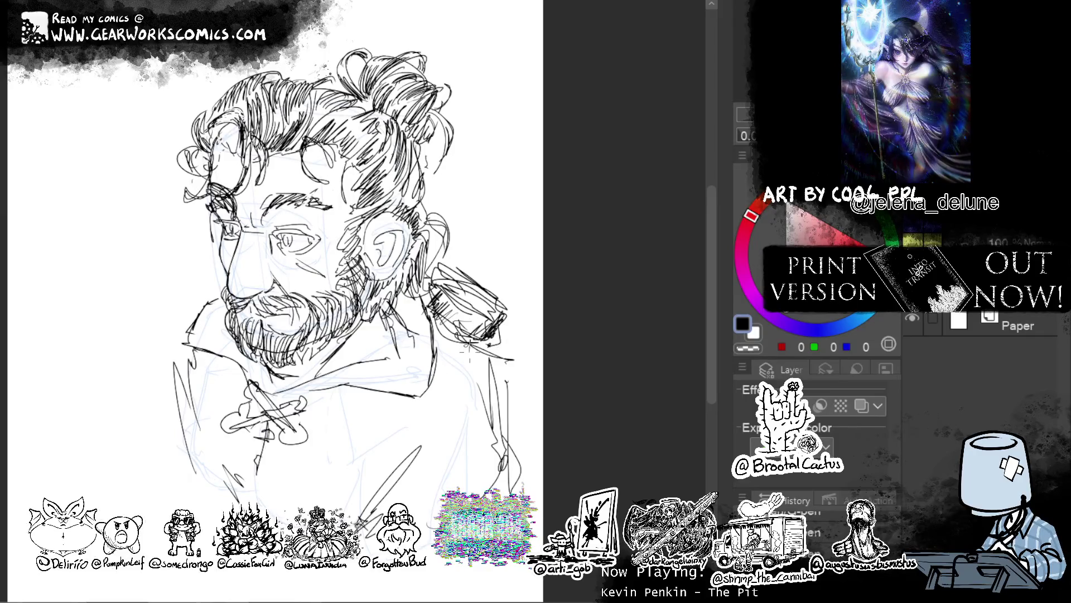
left_click_drag(372, 454, 305, 508)
left_click_drag(467, 324, 439, 335)
left_click_drag(360, 383, 295, 453)
mouse_move(308, 449)
left_mouse_down()
mouse_move(278, 482)
mouse_move(305, 508)
left_mouse_up()
mouse_move(303, 459)
left_mouse_down()
mouse_move(241, 505)
mouse_move(279, 508)
left_mouse_up()
left_click_drag(304, 494, 294, 508)
Ink the coat's lower-left edge and left shoulder, redrawing one bad stroke.
left_click_drag(171, 438, 197, 489)
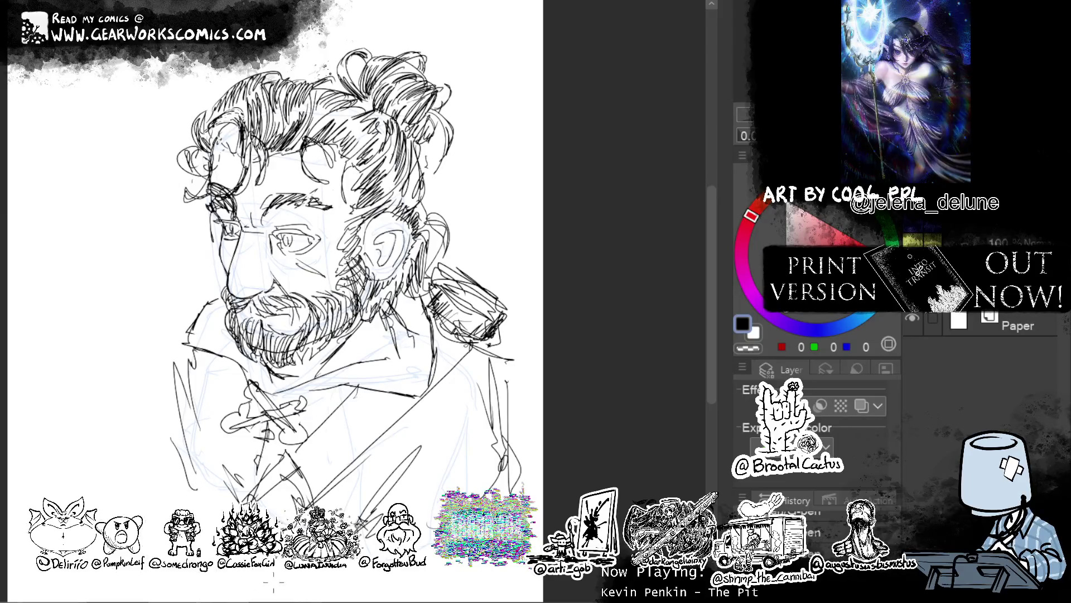
mouse_move(226, 282)
left_mouse_down()
mouse_move(150, 347)
mouse_move(177, 440)
left_mouse_up()
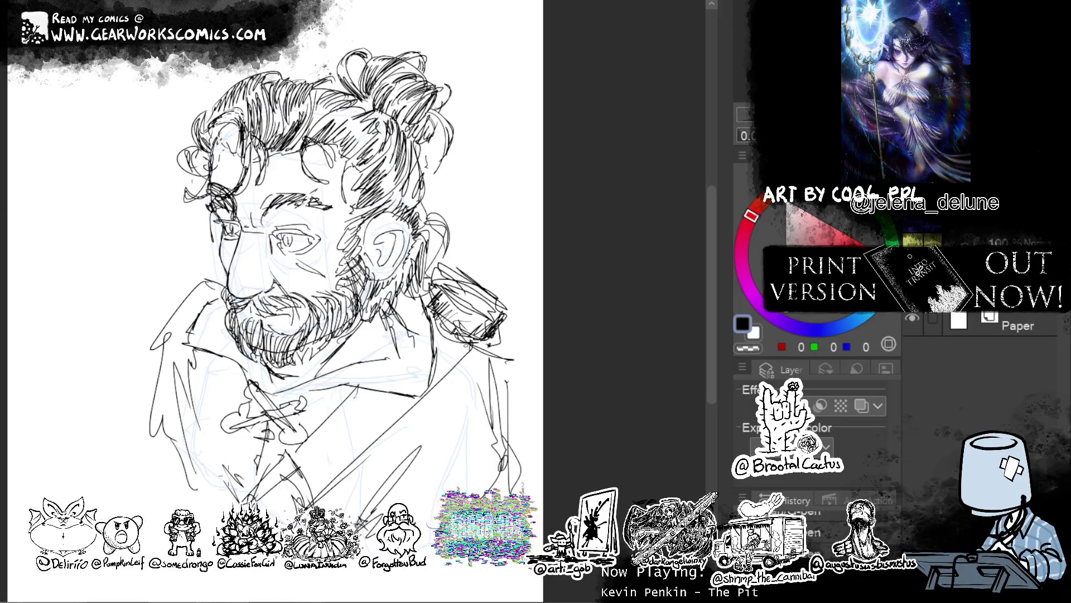
left_click_drag(153, 336, 145, 416)
mouse_move(214, 271)
left_mouse_down()
mouse_move(153, 346)
mouse_move(134, 418)
left_mouse_up()
key("ctrl+z")
left_click_drag(140, 362, 127, 399)
mouse_move(199, 282)
left_mouse_down()
mouse_move(139, 360)
mouse_move(213, 277)
left_mouse_up()
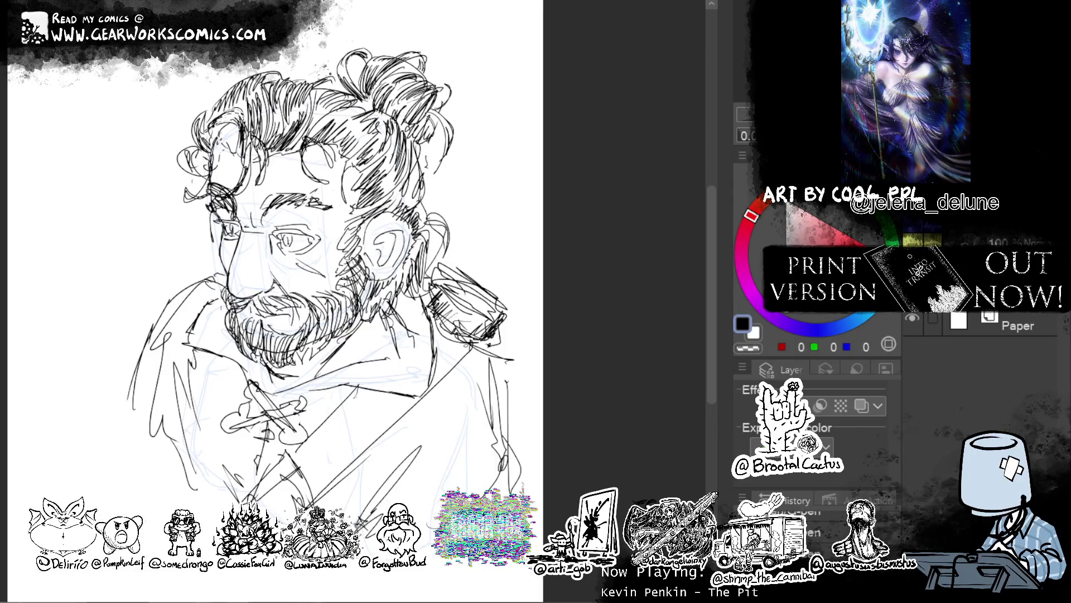
left_click_drag(549, 383, 627, 377)
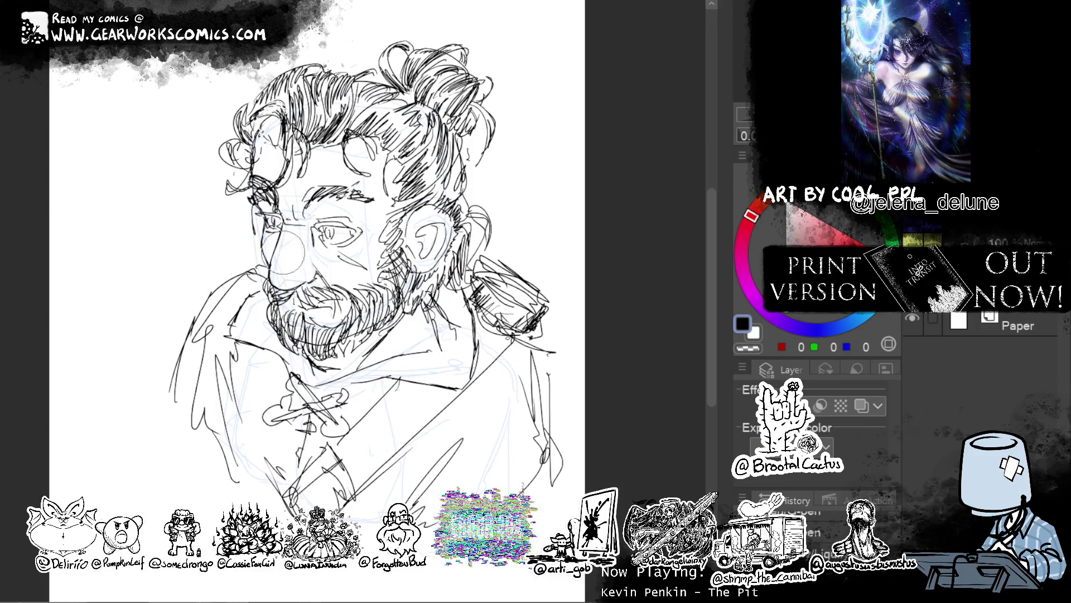
Draw a glasses lens by the nose, then liquify the nose, beard, collar and hair lines.
mouse_move(276, 232)
left_mouse_down()
mouse_move(313, 254)
mouse_move(302, 247)
left_mouse_up()
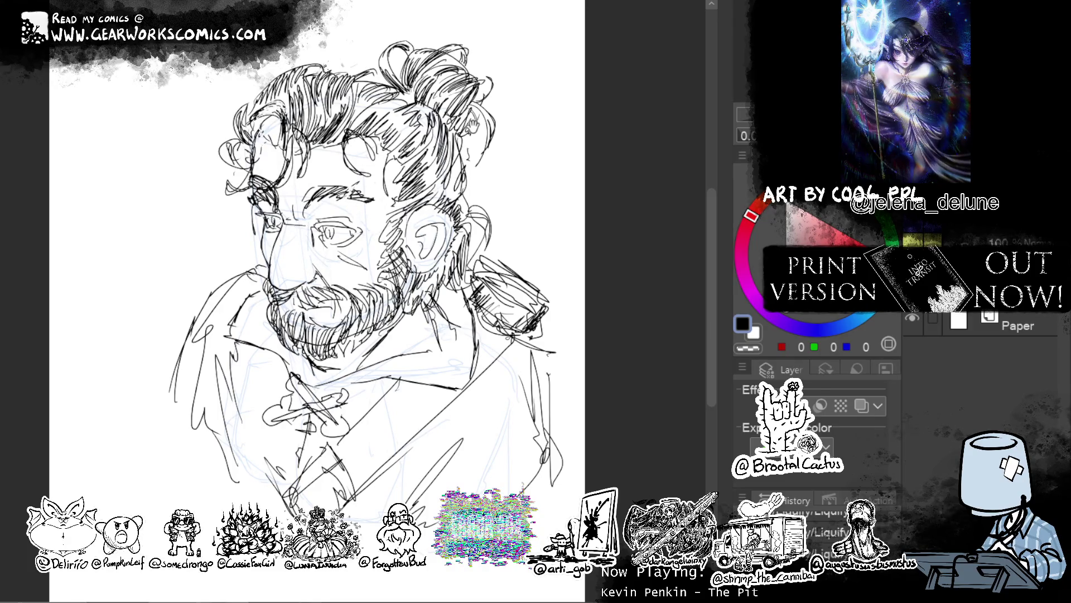
mouse_move(286, 257)
left_mouse_down()
mouse_move(305, 296)
mouse_move(281, 251)
mouse_move(363, 301)
left_mouse_up()
left_click_drag(334, 268, 366, 349)
mouse_move(335, 296)
left_mouse_down()
mouse_move(240, 306)
mouse_move(312, 325)
mouse_move(335, 312)
mouse_move(419, 324)
mouse_move(264, 324)
mouse_move(305, 375)
mouse_move(367, 386)
mouse_move(449, 324)
left_mouse_up()
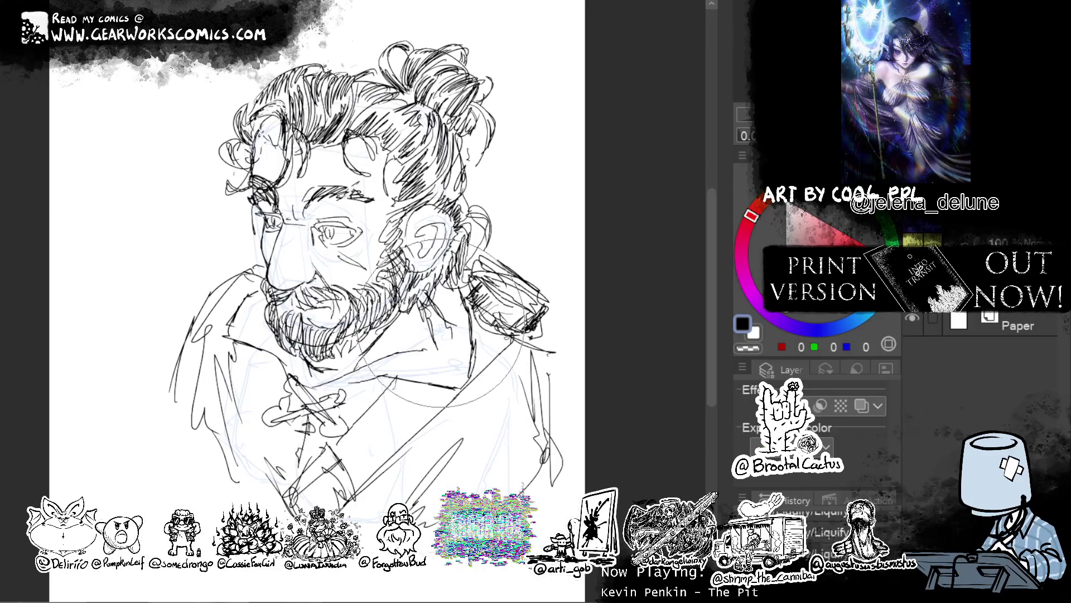
mouse_move(329, 84)
left_mouse_down()
mouse_move(273, 96)
mouse_move(310, 35)
left_mouse_up()
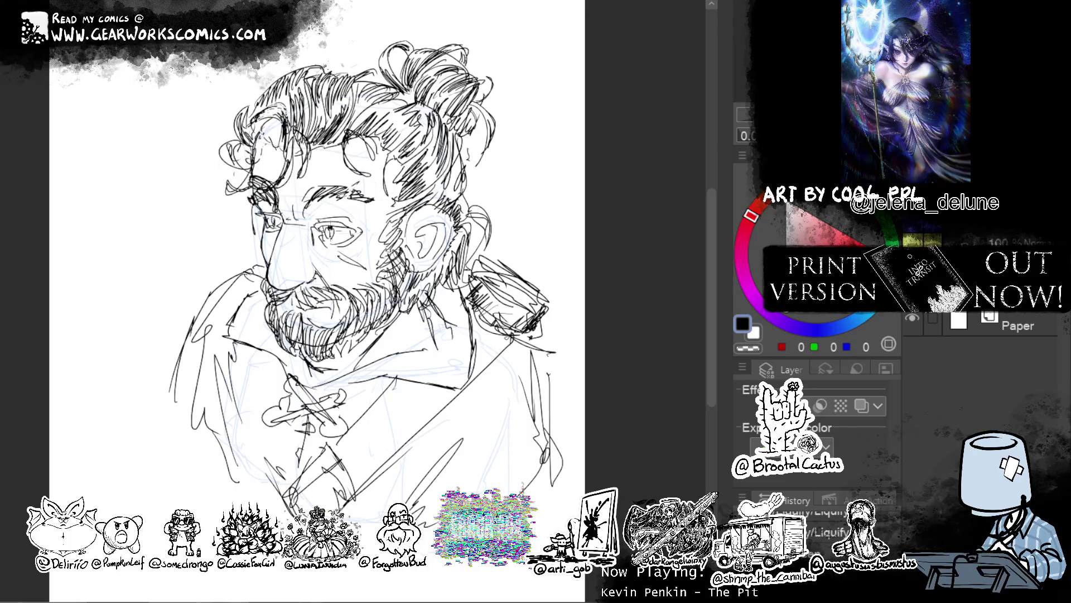
Add small dark strokes at the eye and undo trial strokes under the nose.
left_click_drag(332, 221, 333, 234)
left_click_drag(333, 226, 335, 234)
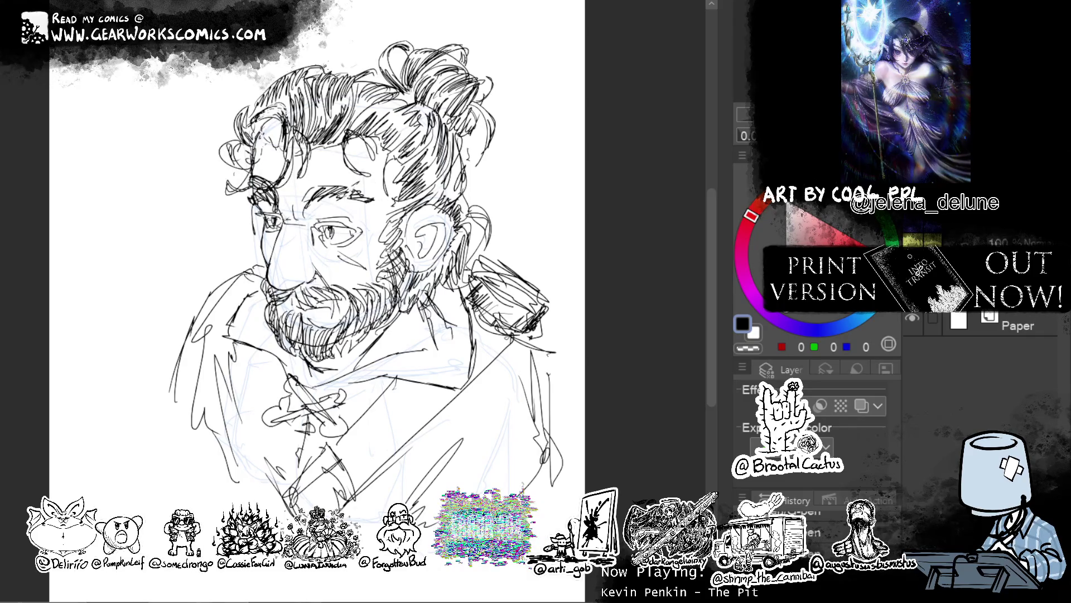
left_click_drag(332, 218, 334, 239)
left_click_drag(298, 263, 310, 268)
mouse_move(302, 264)
left_mouse_down()
mouse_move(326, 267)
mouse_move(312, 268)
mouse_move(305, 243)
mouse_move(311, 251)
left_mouse_up()
key("ctrl+z")
key("ctrl+z")
key("c")
key("c")
key("c")
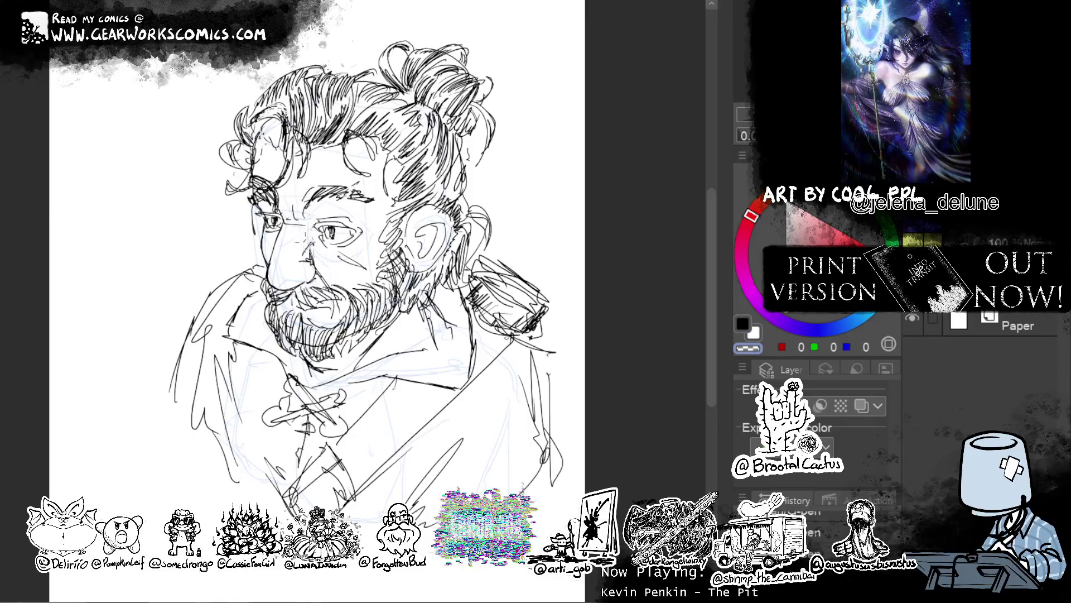
key("c")
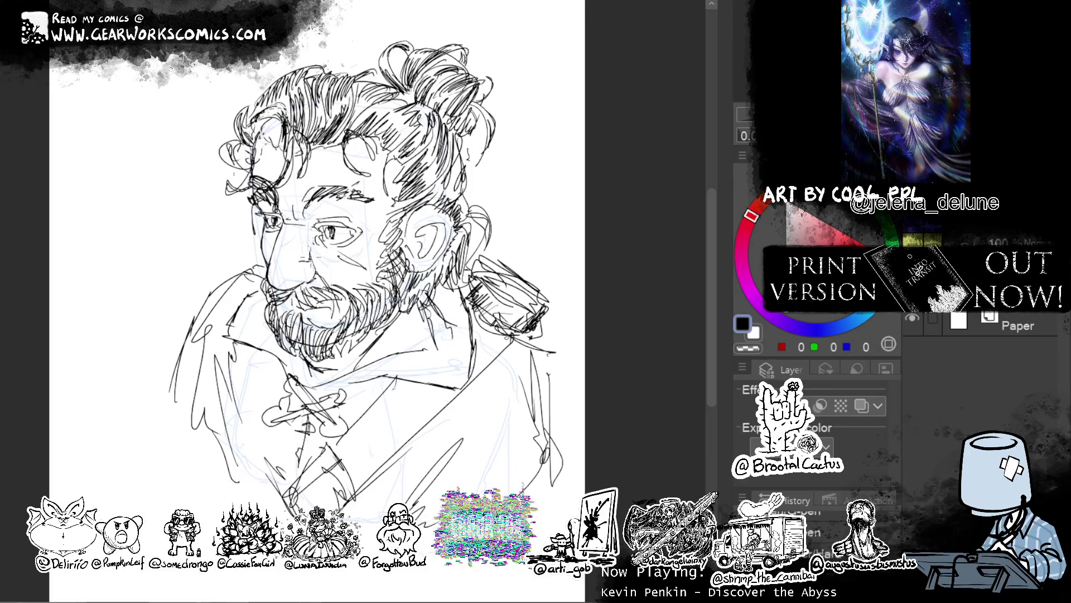
mouse_move(599, 223)
left_mouse_down()
mouse_move(521, 171)
mouse_move(587, 199)
left_mouse_up()
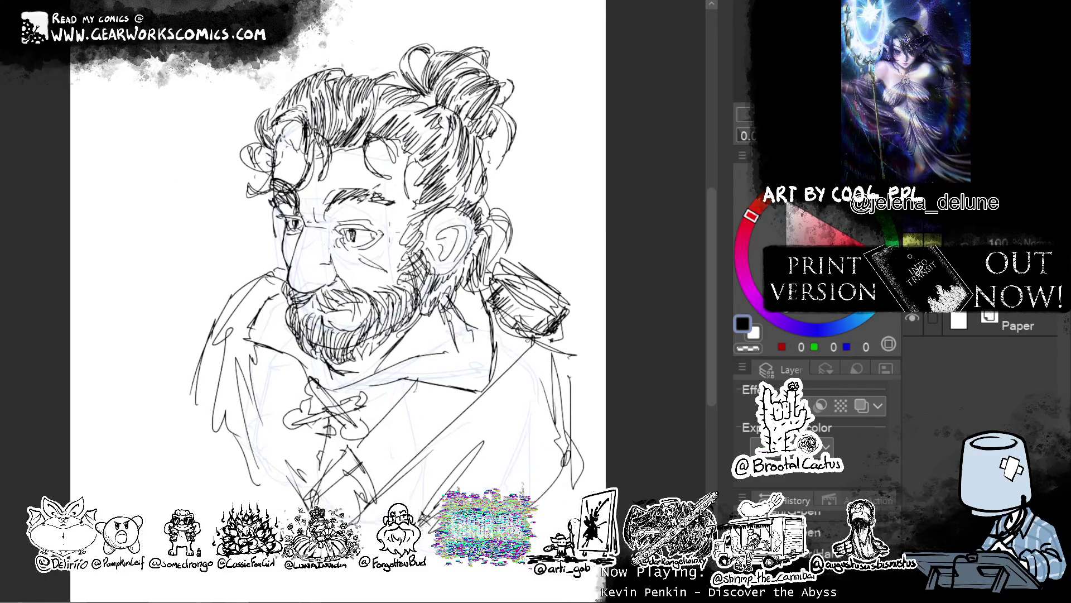
Tidy the strokes around both eyes and draw the brow line above the right eye.
left_click_drag(378, 226, 390, 233)
left_click_drag(337, 215, 370, 211)
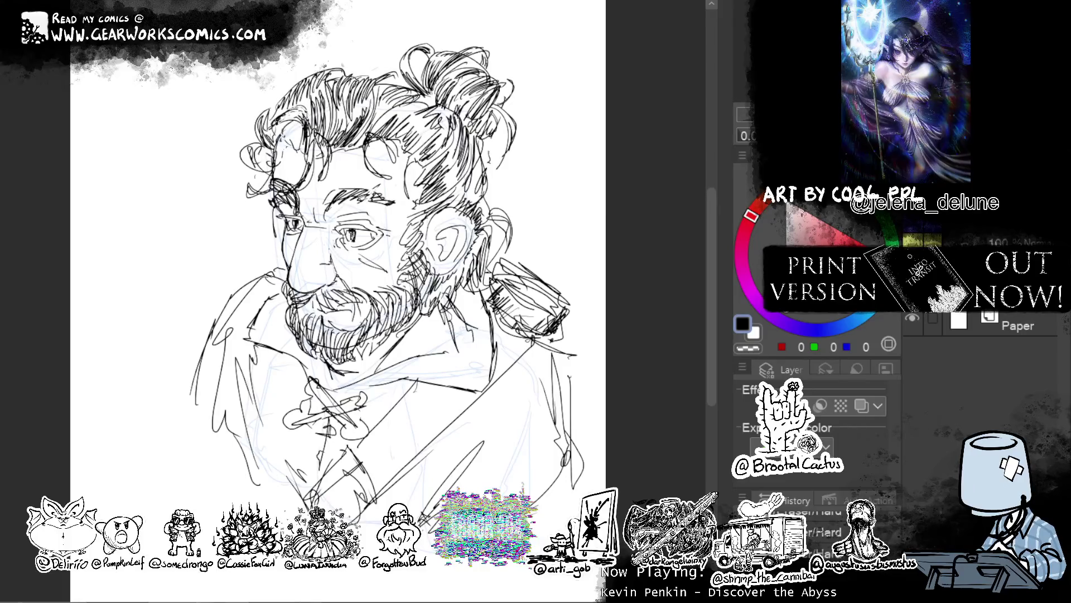
left_click_drag(294, 213, 302, 223)
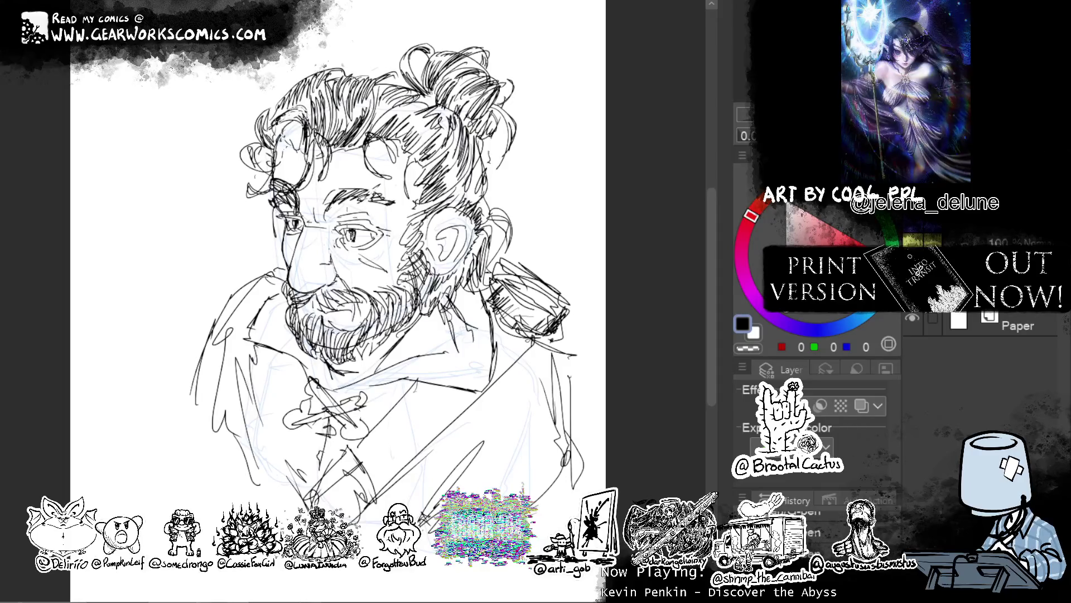
key("ctrl+z")
Draw a horizontal line across the forehead, retrying it after one undo.
mouse_move(367, 169)
left_mouse_down()
mouse_move(304, 167)
mouse_move(299, 188)
left_mouse_up()
key("ctrl+z")
key("ctrl+z")
left_click_drag(365, 171, 295, 171)
key("ctrl+z")
left_click_drag(684, 172, 647, 169)
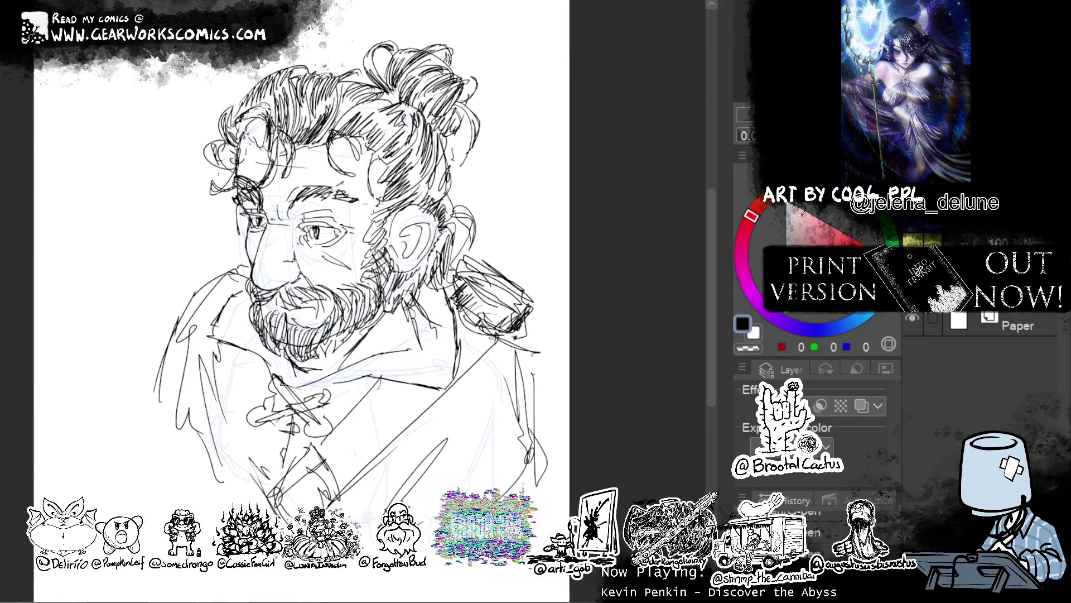